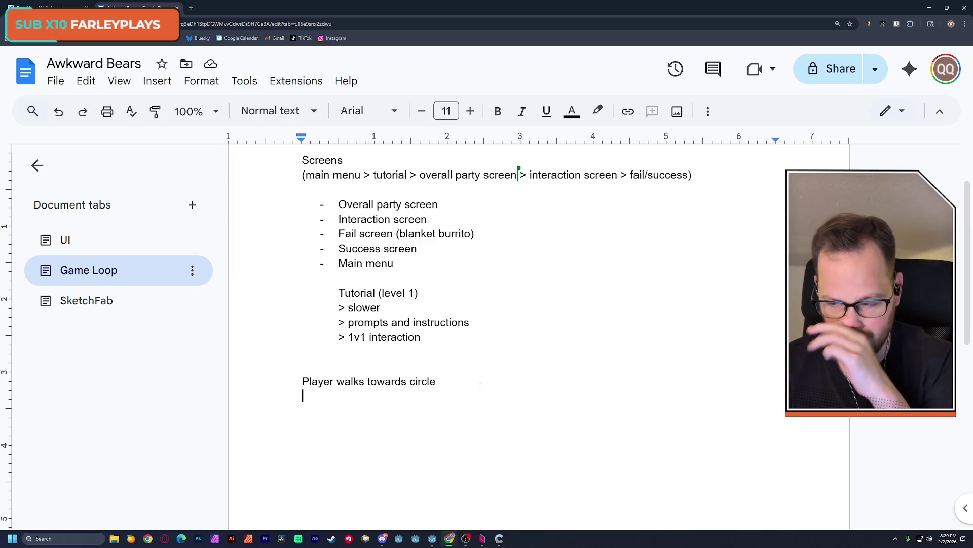
Leave an empty new line below 'Player walks towards circle', discarding a draft 'Player enters'
key(Return)
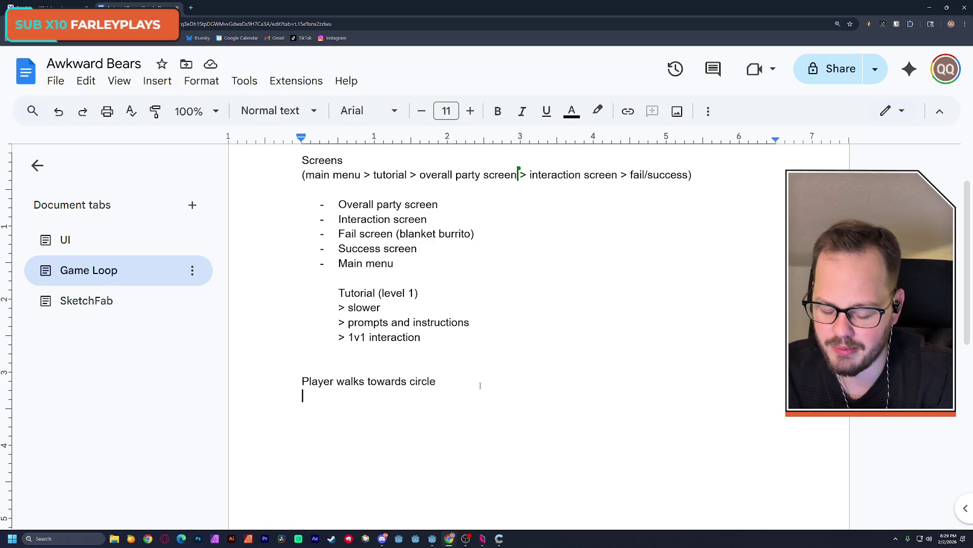
text(Player enters)
key(BackSpace)
key(BackSpace)
key(BackSpace)
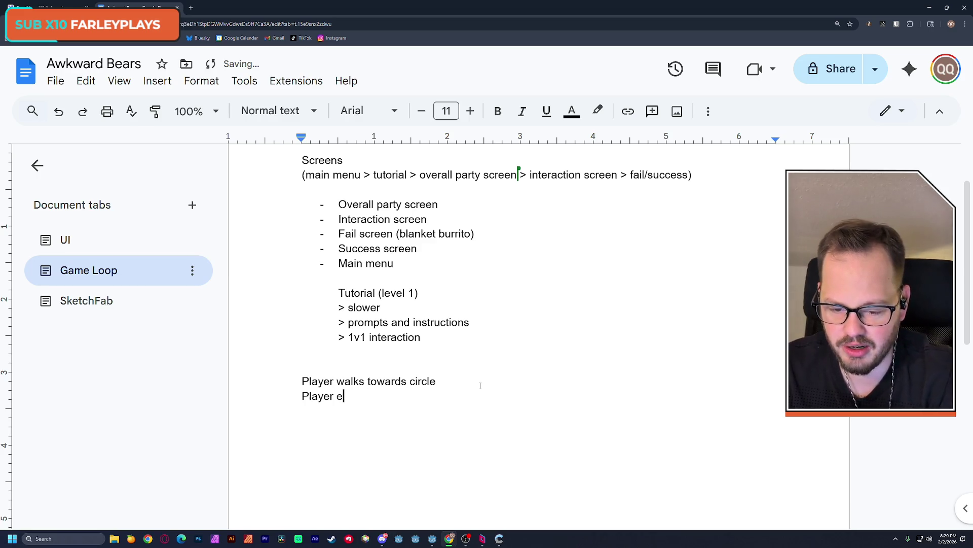
key(BackSpace)
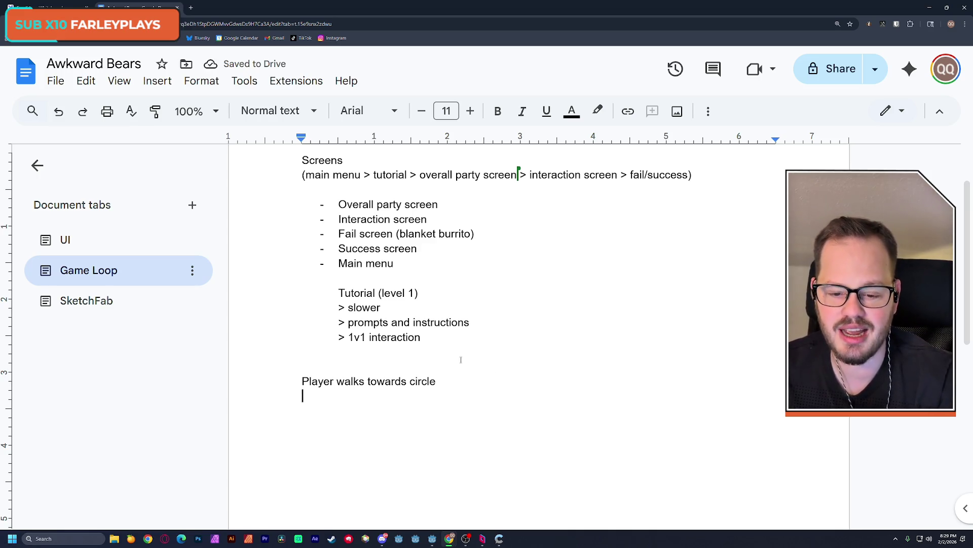
ctrl+scroll(461, 359, up, 6)
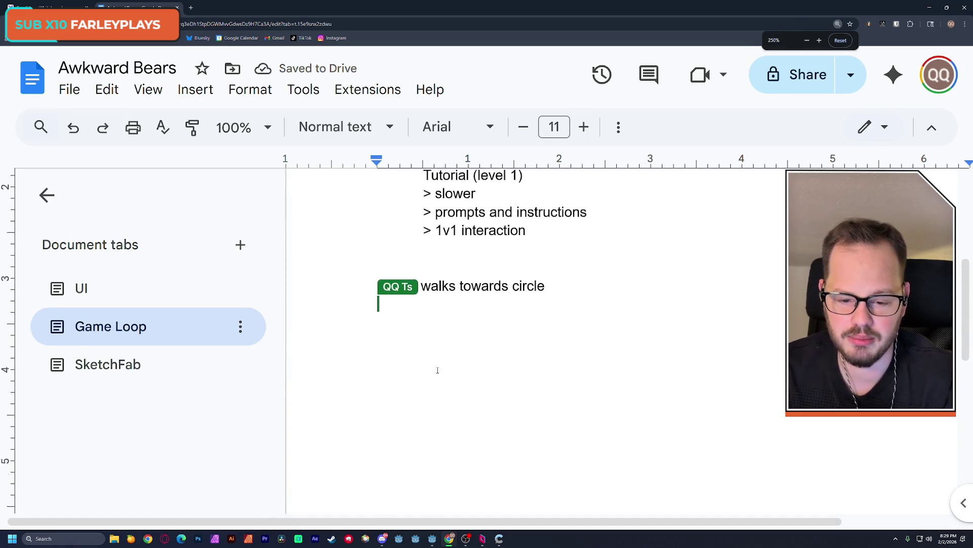
scroll(438, 369, down, 1)
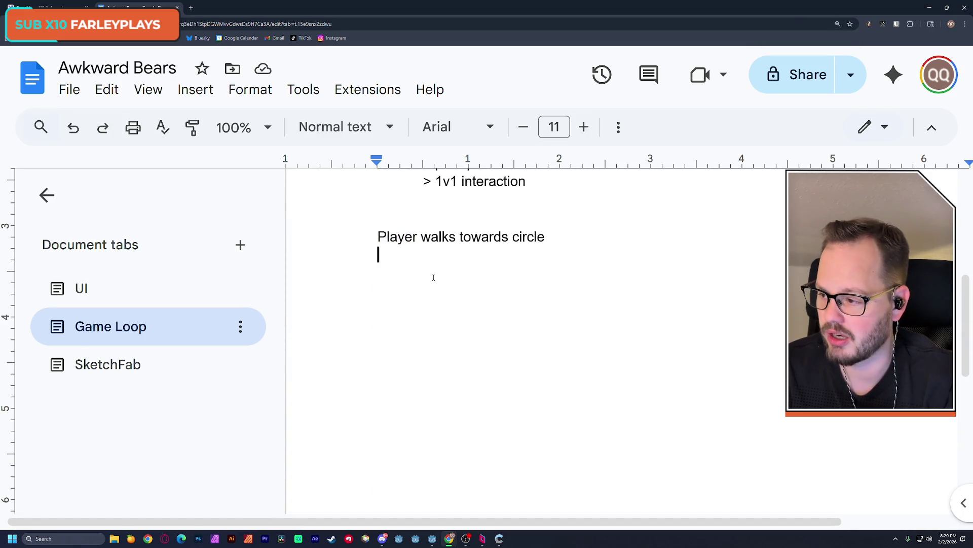
scroll(433, 278, up, 1)
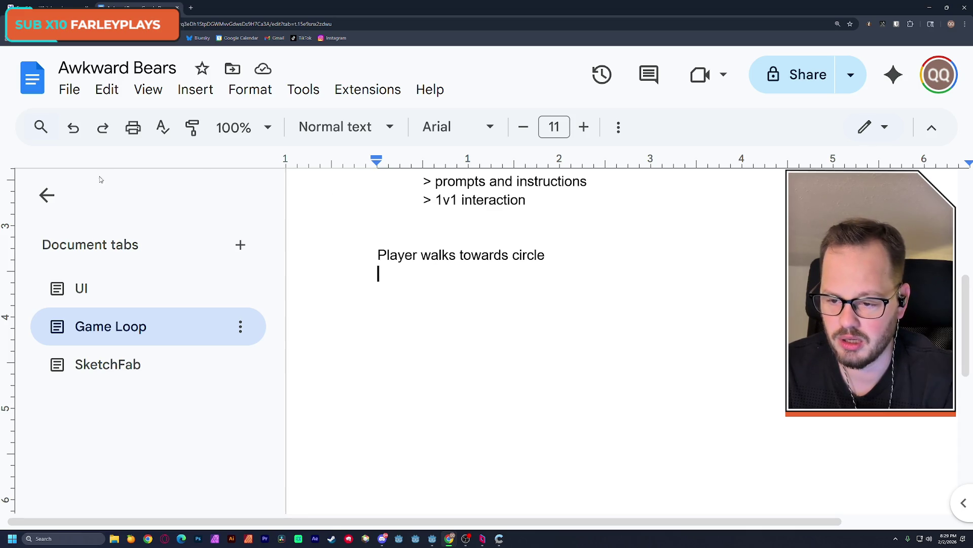
Collapse the Document tabs sidebar
click(47, 195)
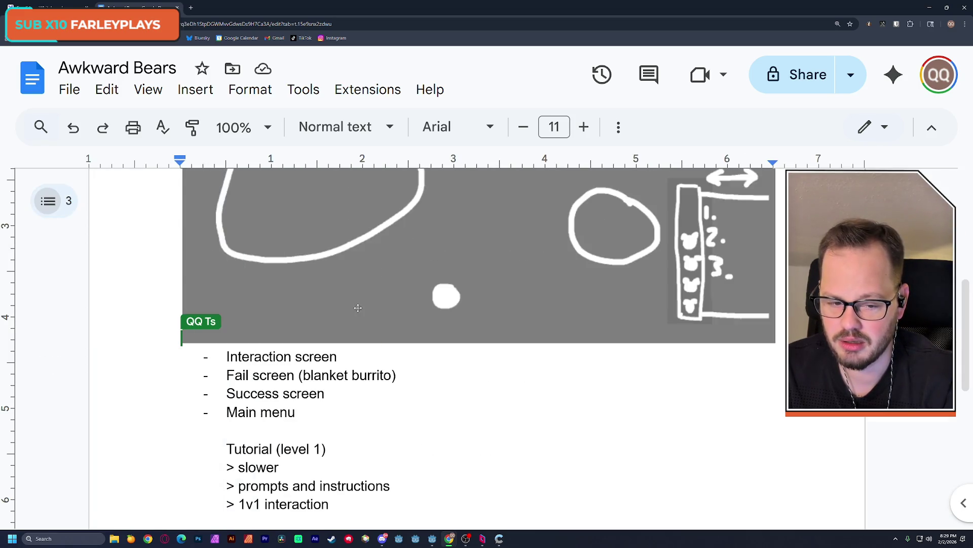
scroll(358, 305, down, 5)
scroll(245, 248, up, 2)
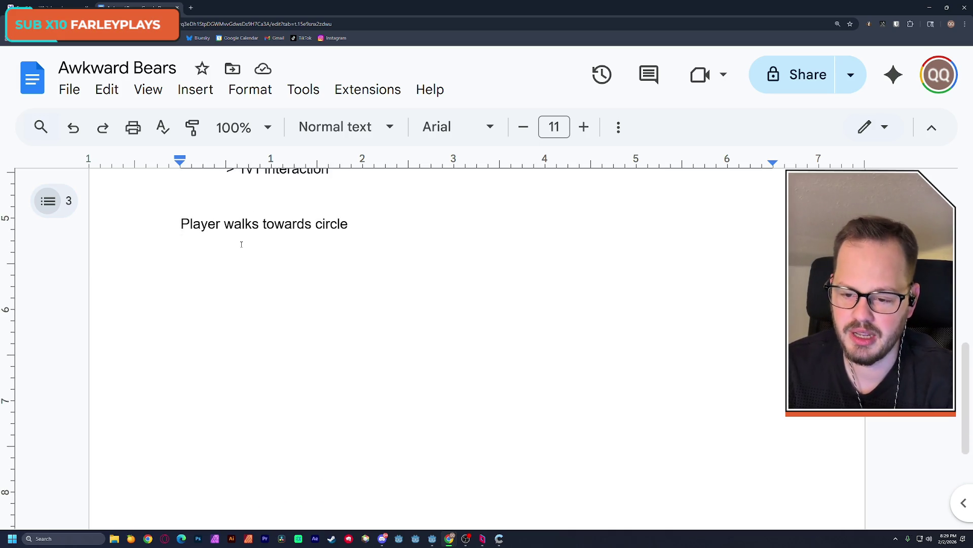
Type the lines 'NPC's move to make room for Player', 'Player enters circle' and 'Conversation starts'
text(NPC's)
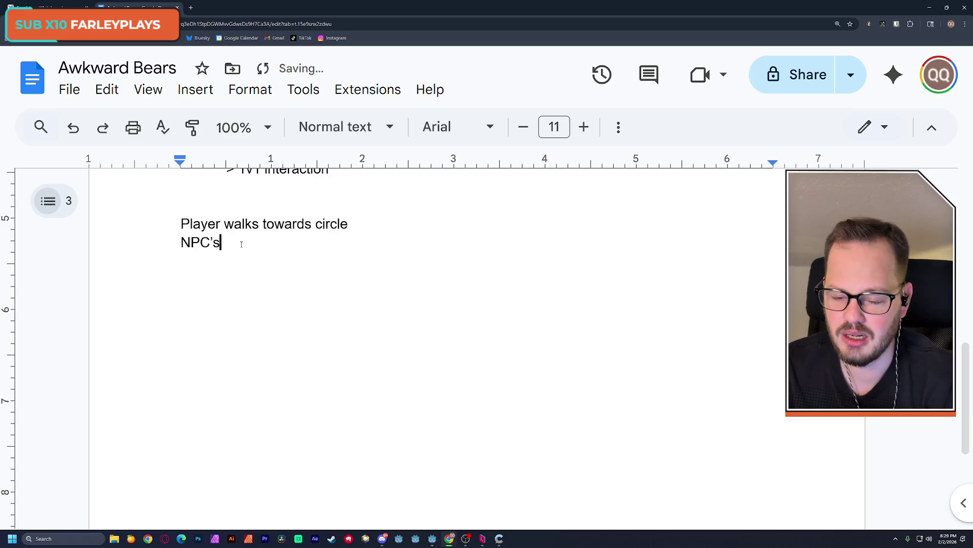
text( move)
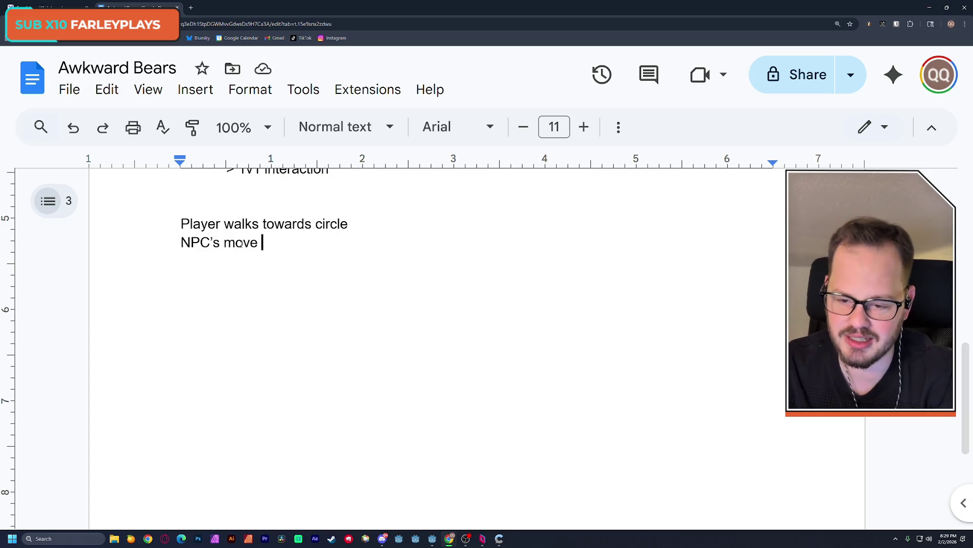
scroll(140, 254, up, 1)
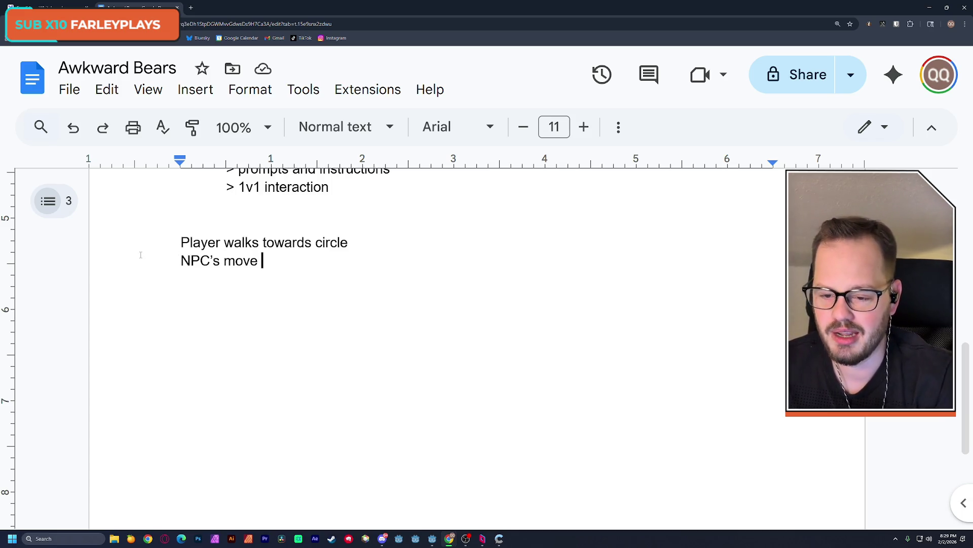
text(to make room)
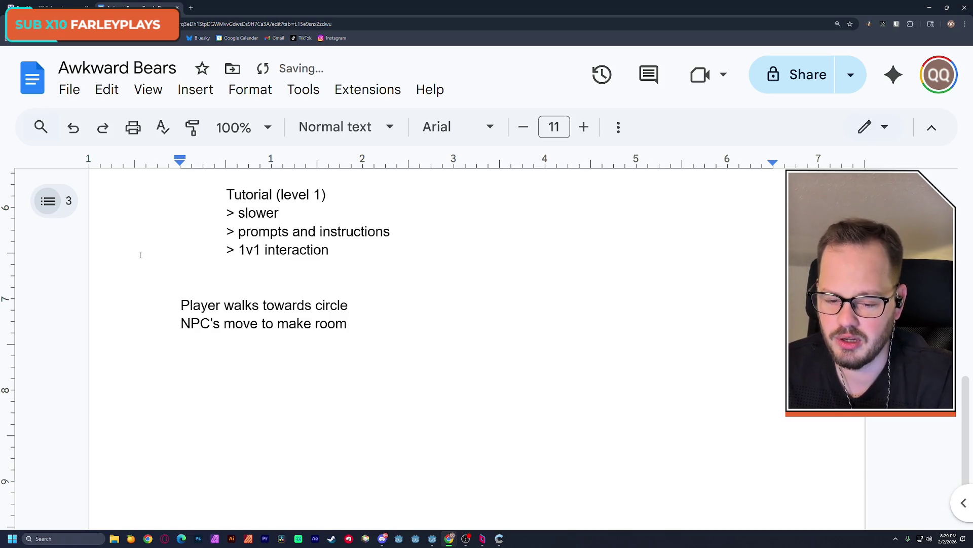
text( for Player)
key(Return)
text(P)
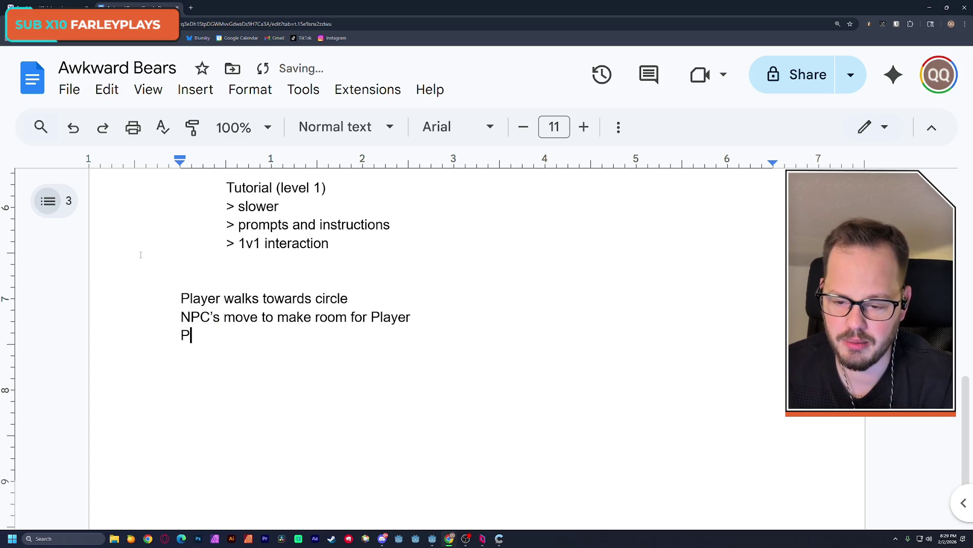
text(layer enters)
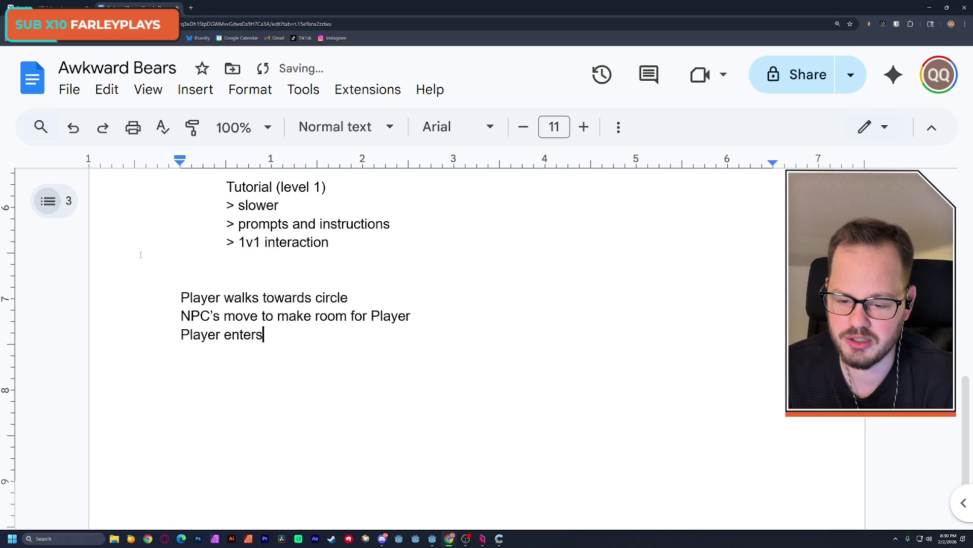
text( cir)
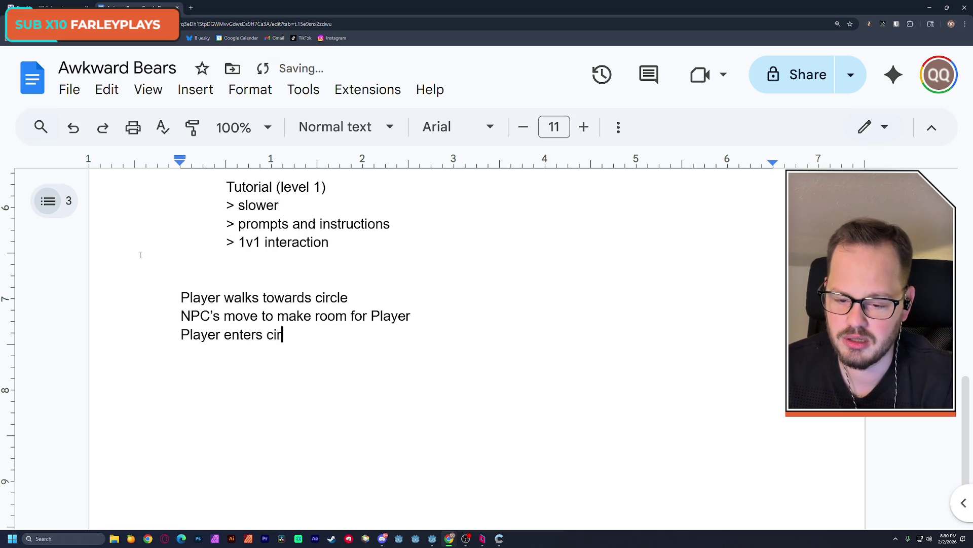
text(cle Conver)
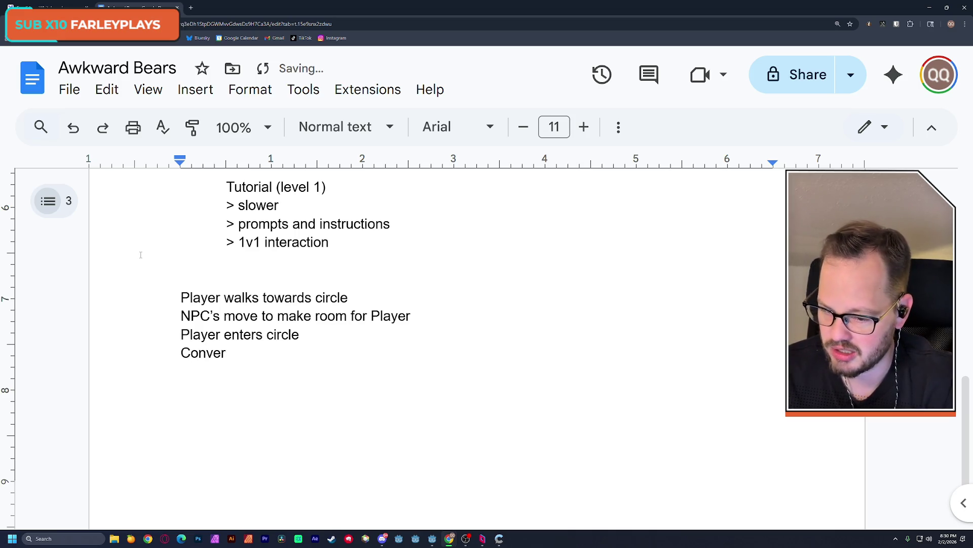
text(sation starts)
key(Return)
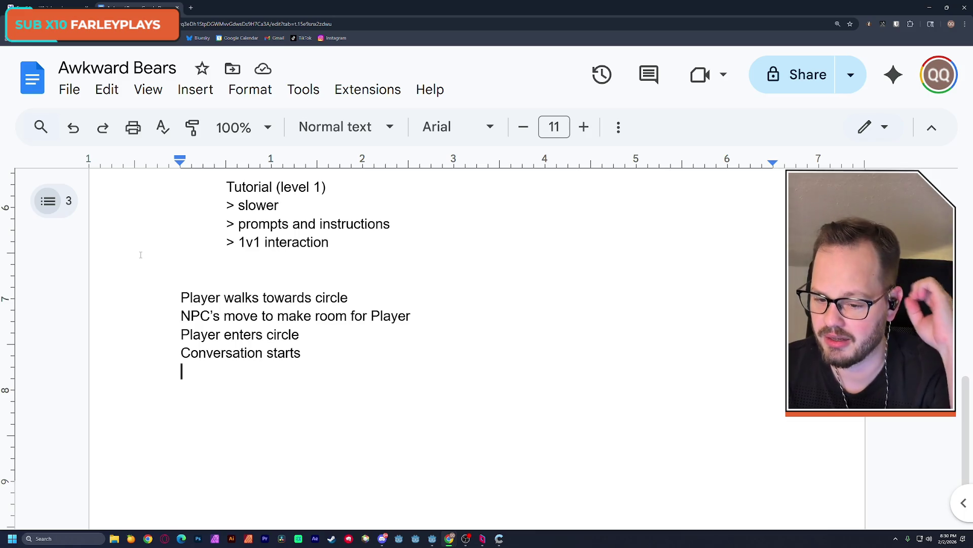
scroll(119, 253, down, 1)
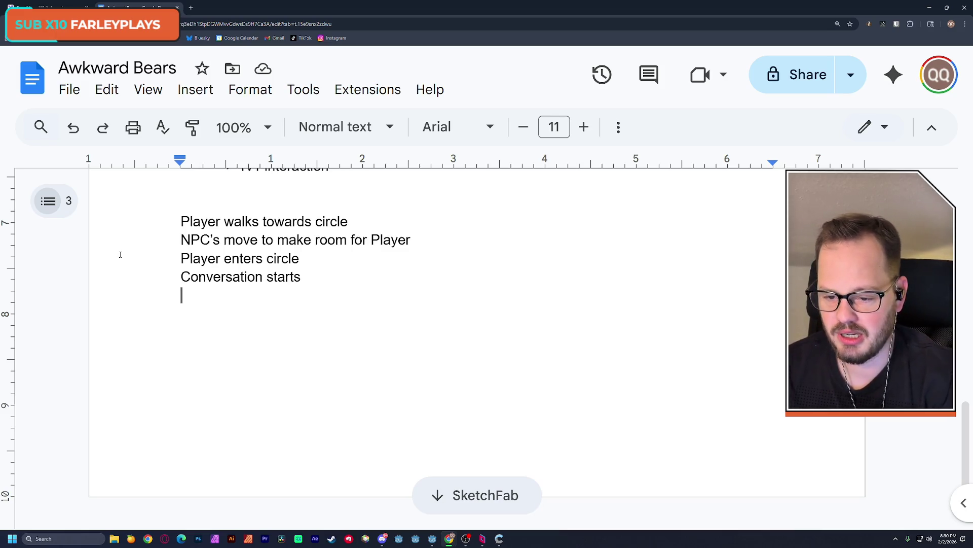
Type 'NPC's Talk (Simon Says, set random buttons)' on the line under 'Conversation starts'
text(N)
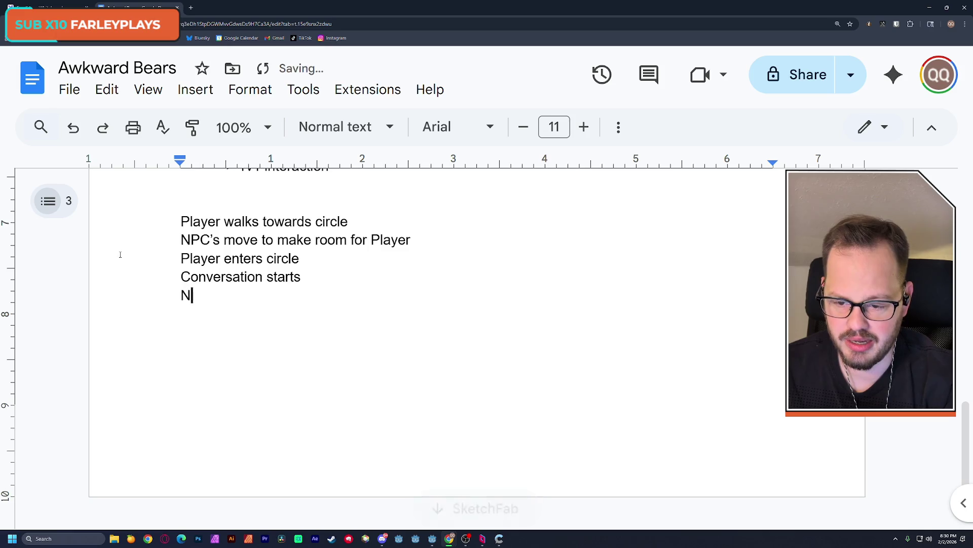
text(PC's)
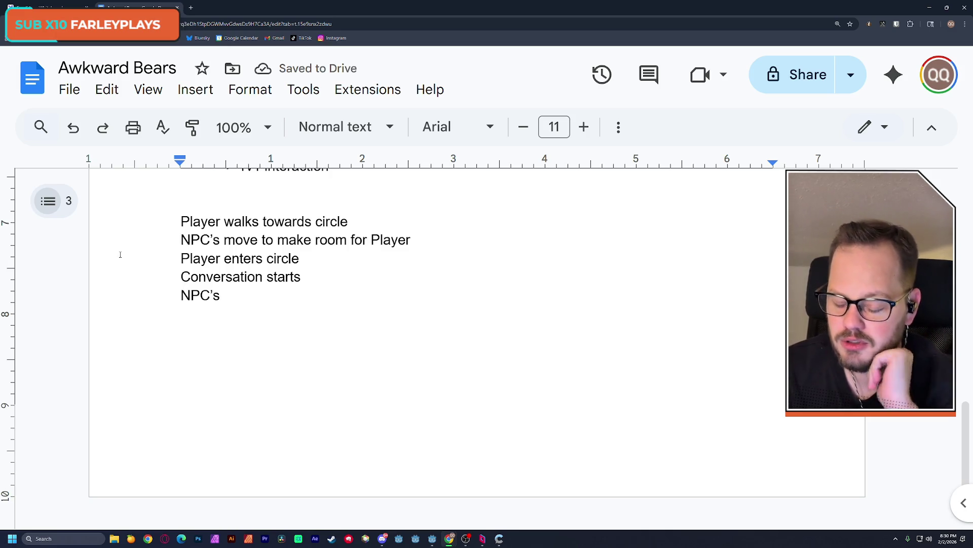
text( Talk ()
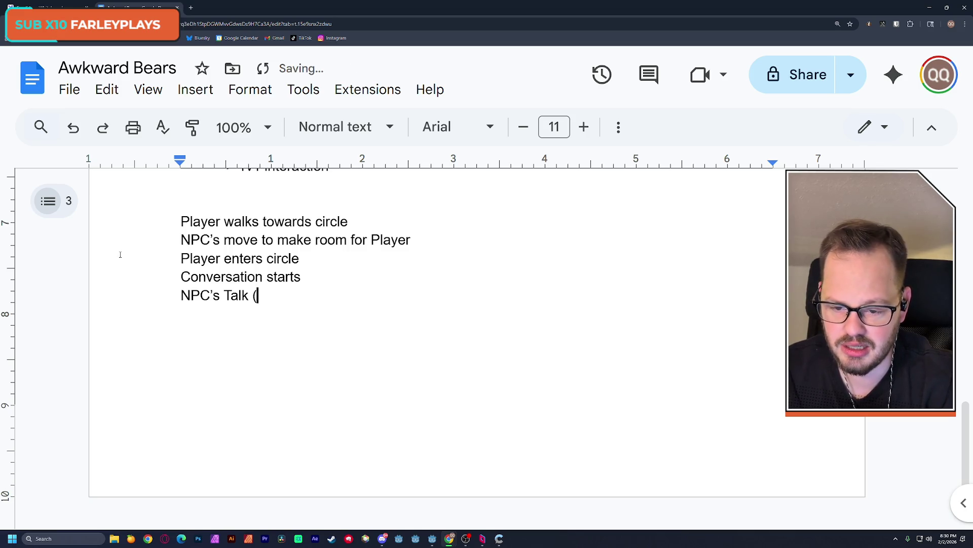
text(random)
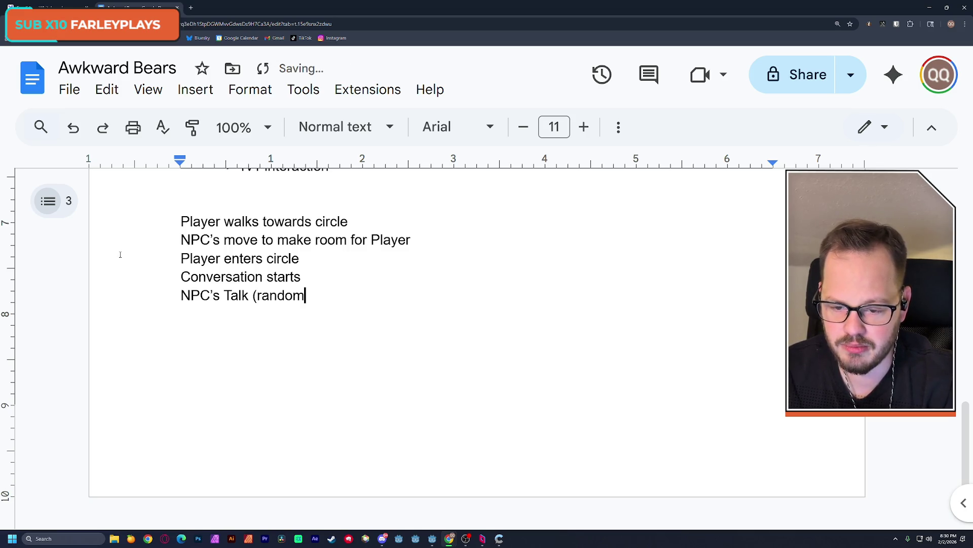
key(BackSpace)
key(BackSpace)
key(BackSpace)
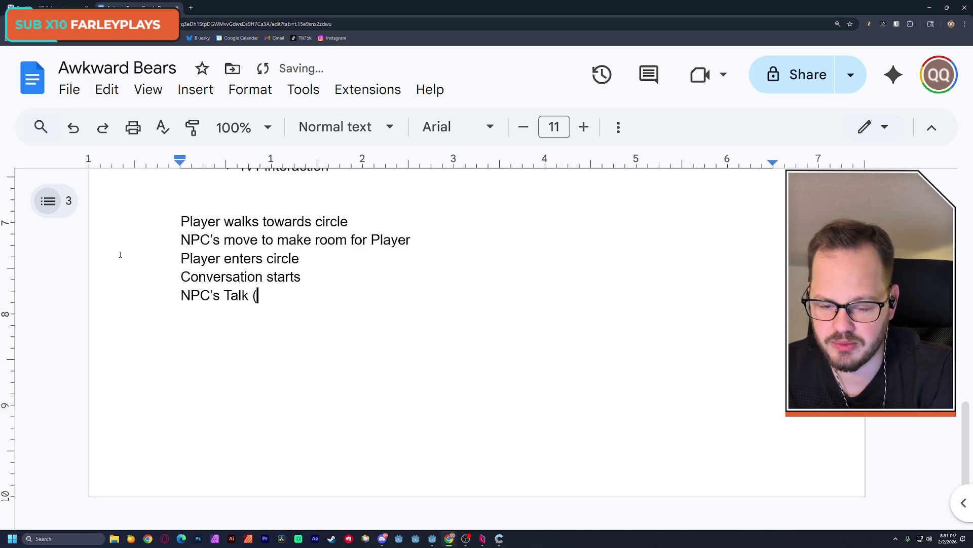
text(Simon Says)
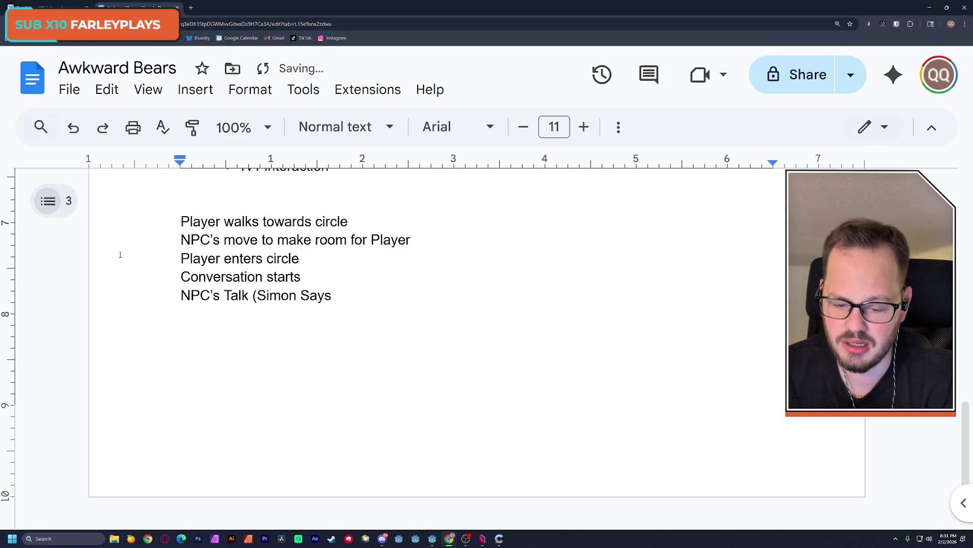
text())
key(BackSpace)
text(, )
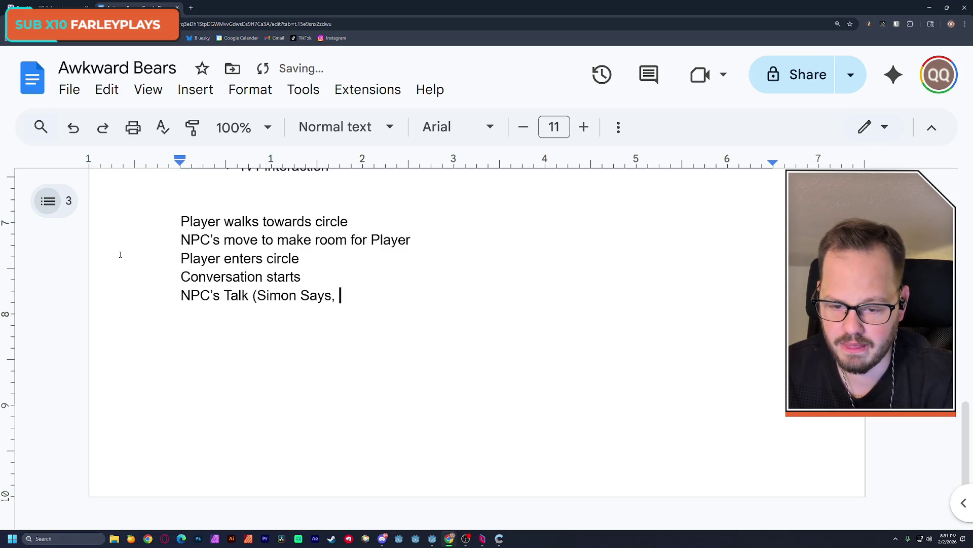
text(set r)
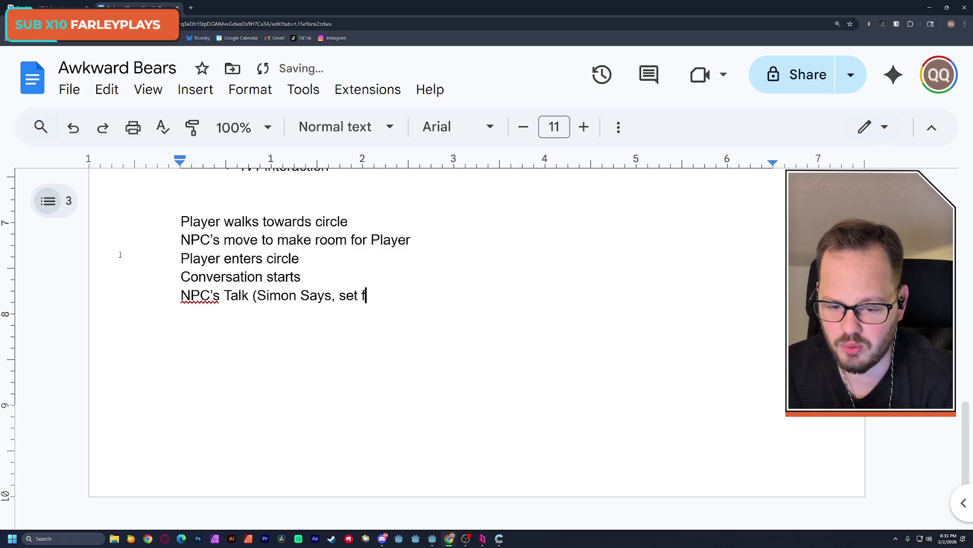
text(andom)
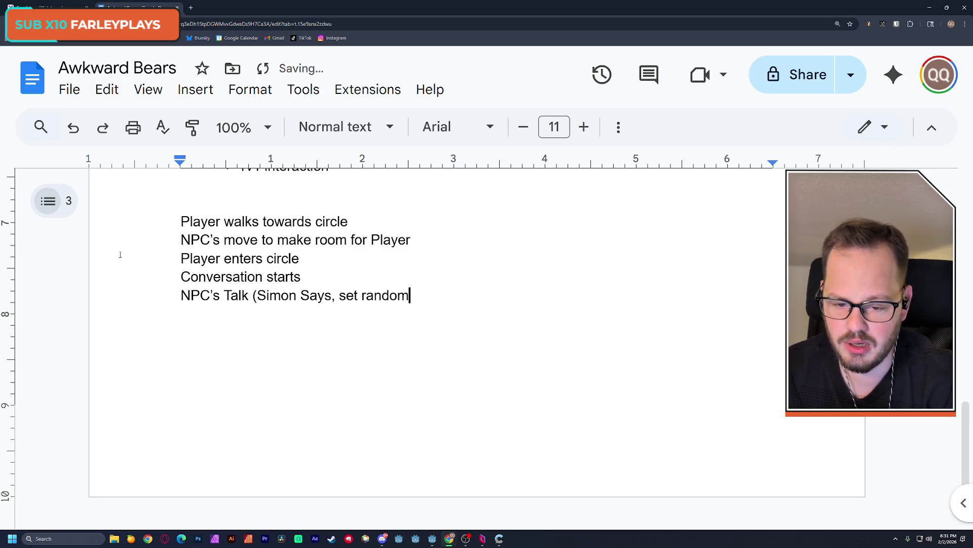
text( bu)
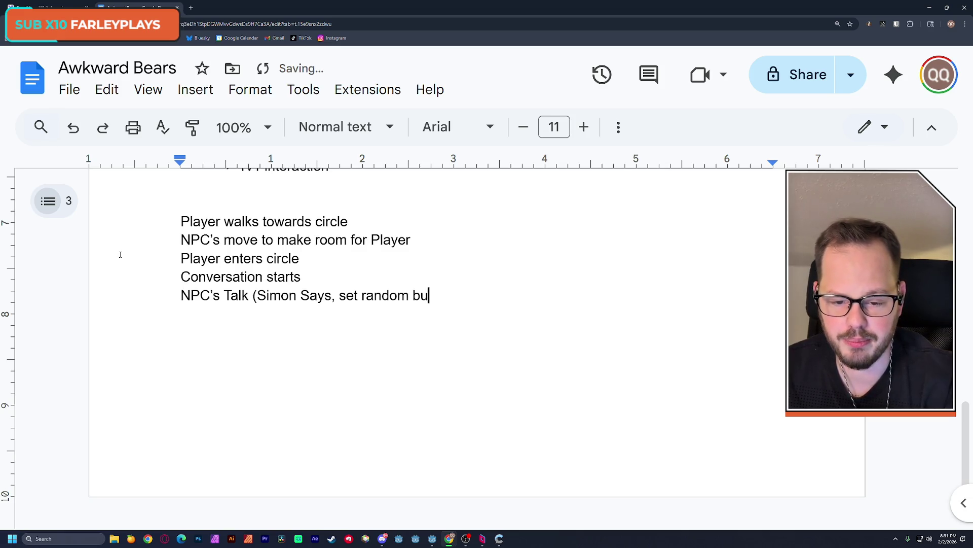
text(ttons))
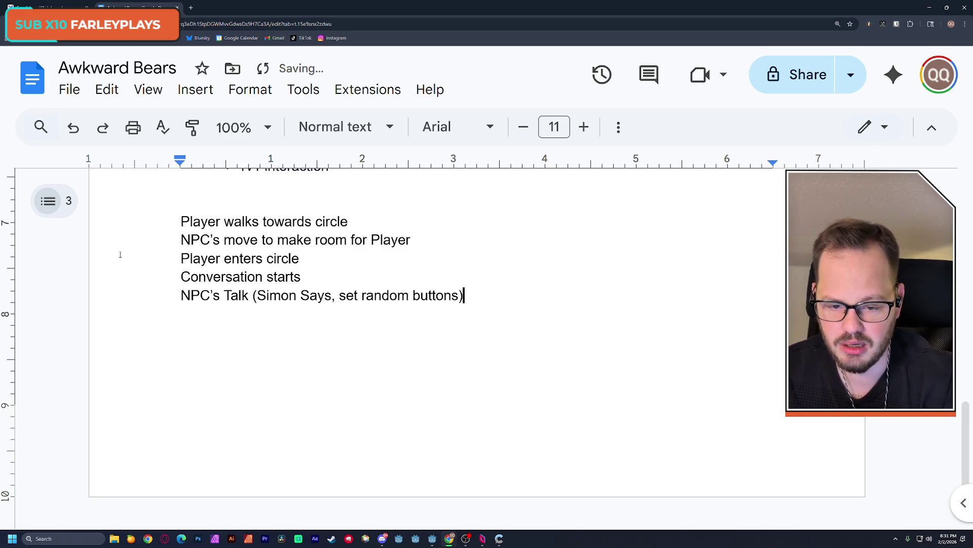
key(Up)
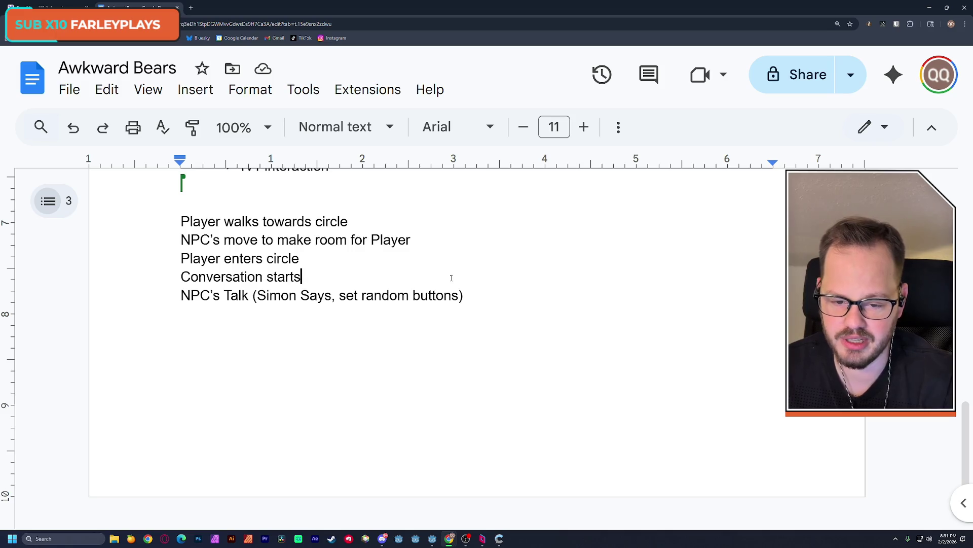
Delete the 'Simon Says' wording from the NPC's Talk line
click(474, 296)
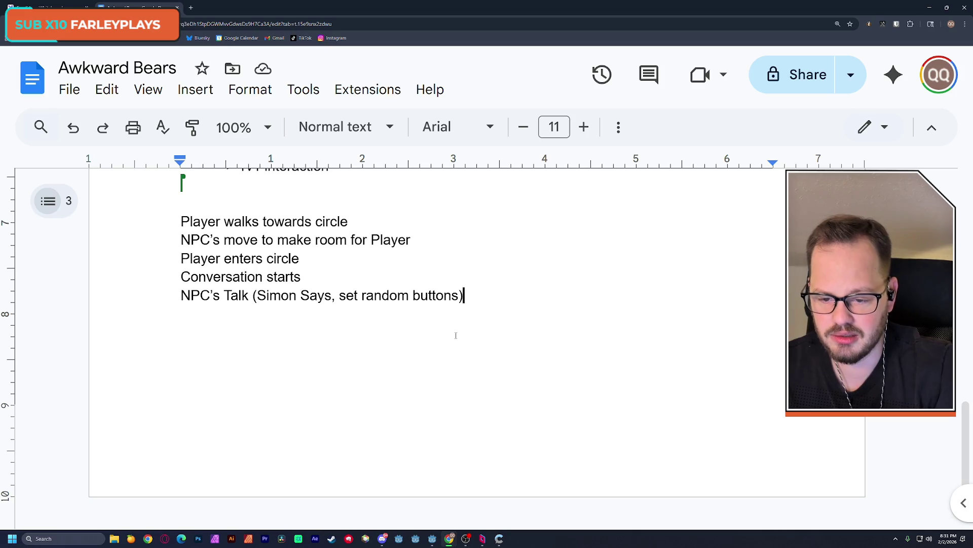
key(Return)
key(BackSpace)
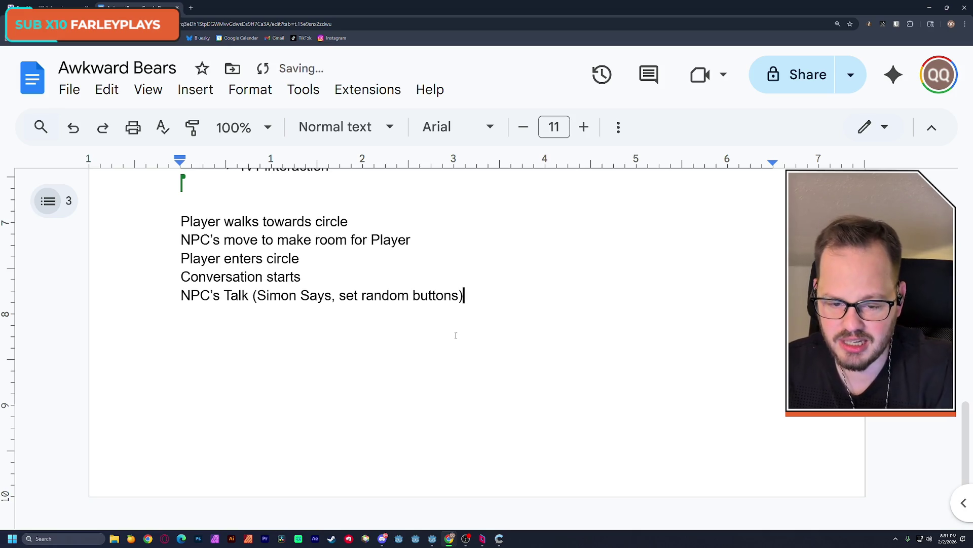
key(Left)
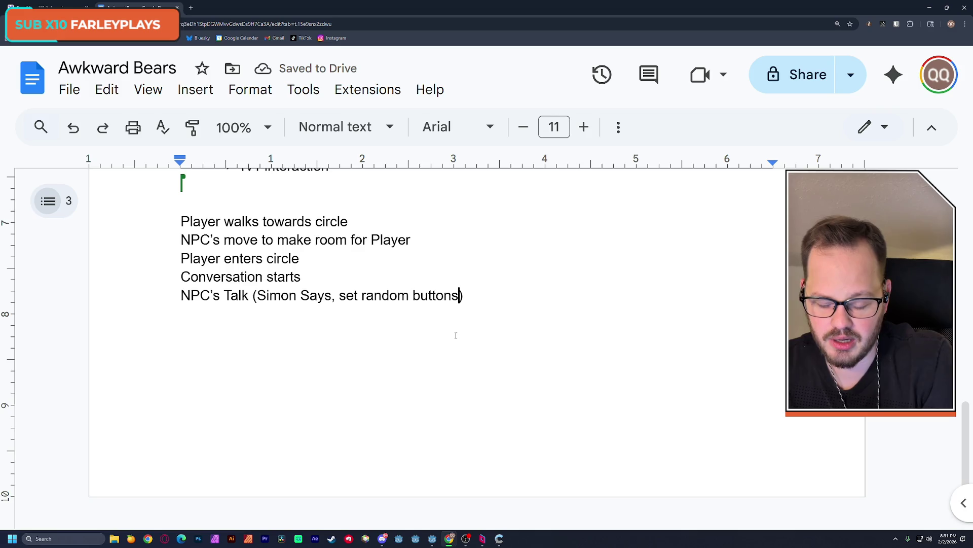
text(,)
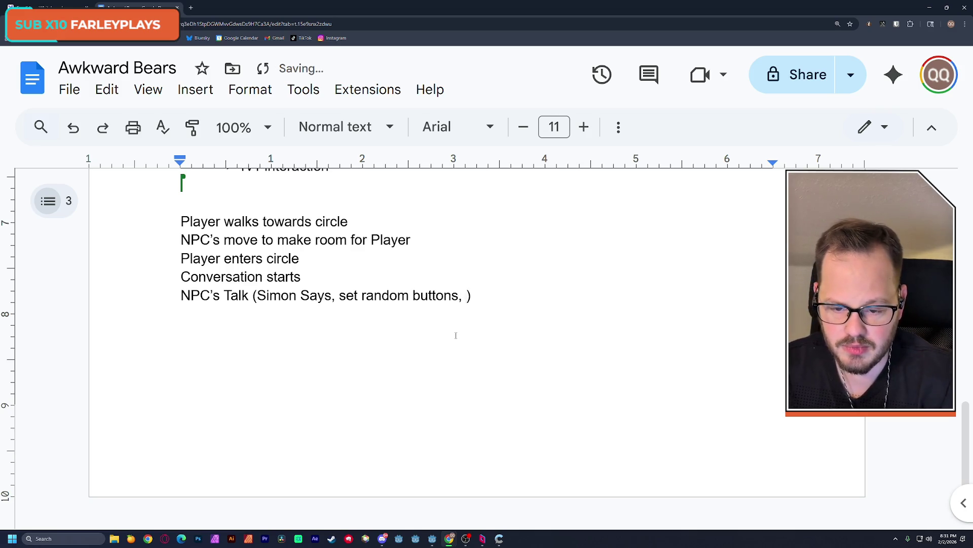
drag(338, 296, 258, 296)
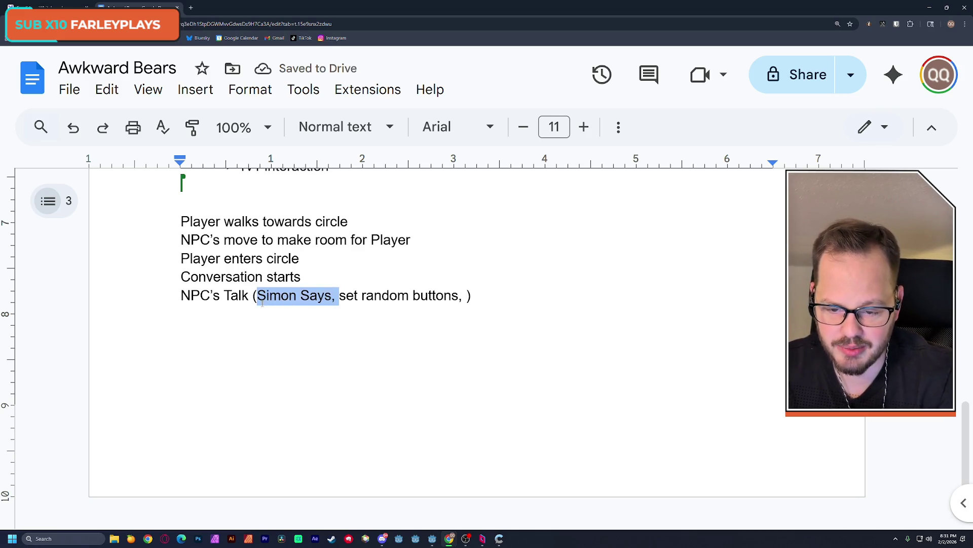
key(BackSpace)
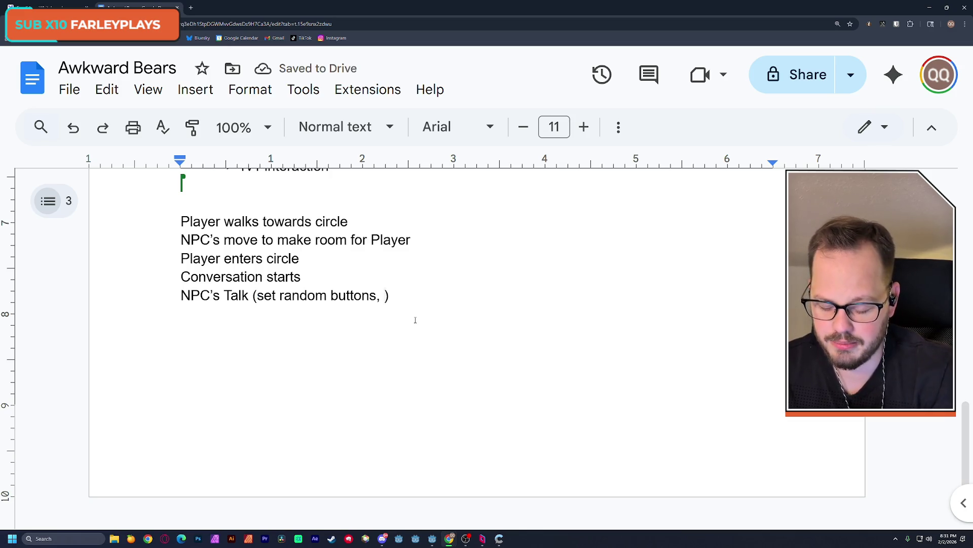
Reword the parenthesis to read 'set random yap, button icons animate'
text(butto)
key(BackSpace)
text(u)
key(BackSpace)
text(utton)
key(Left)
key(Left)
key(Left)
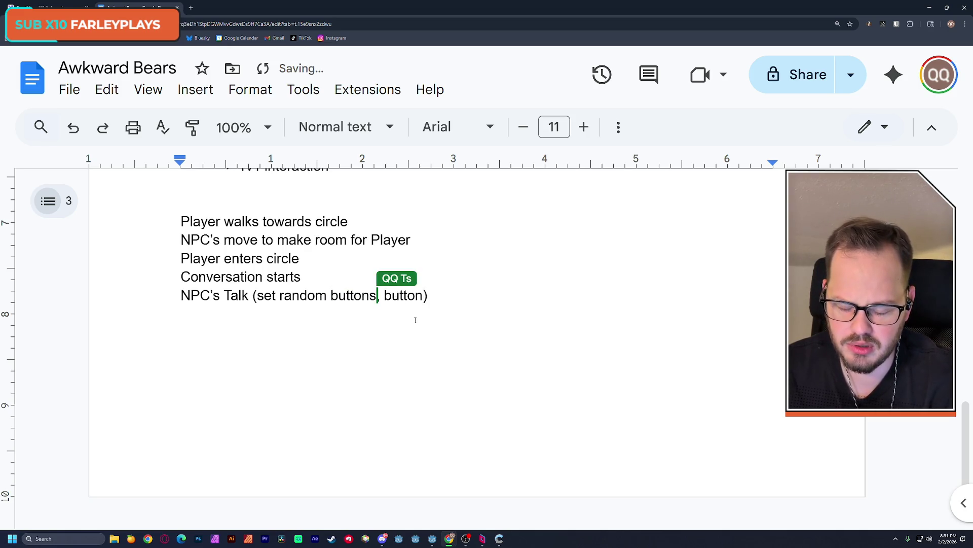
double_click(349, 295)
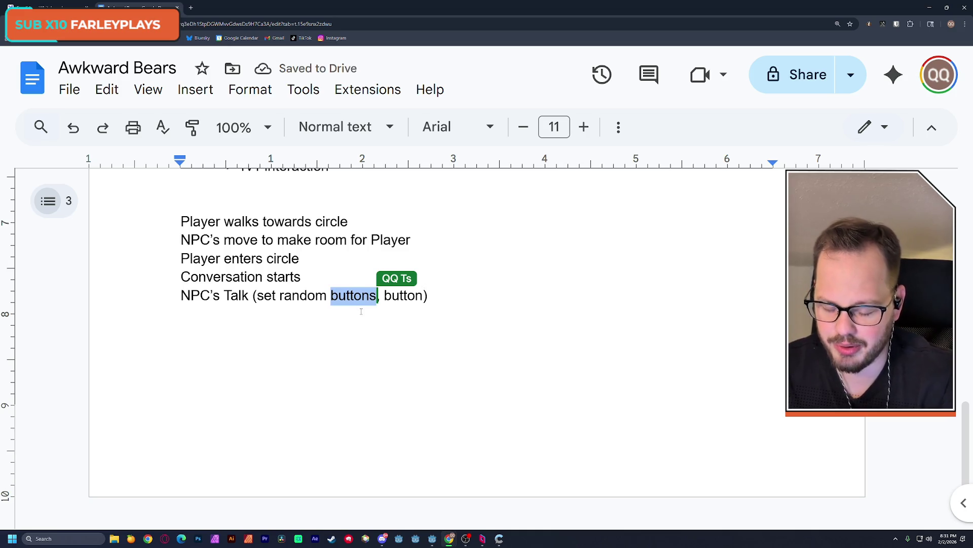
text(yap,)
key(End)
key(Left)
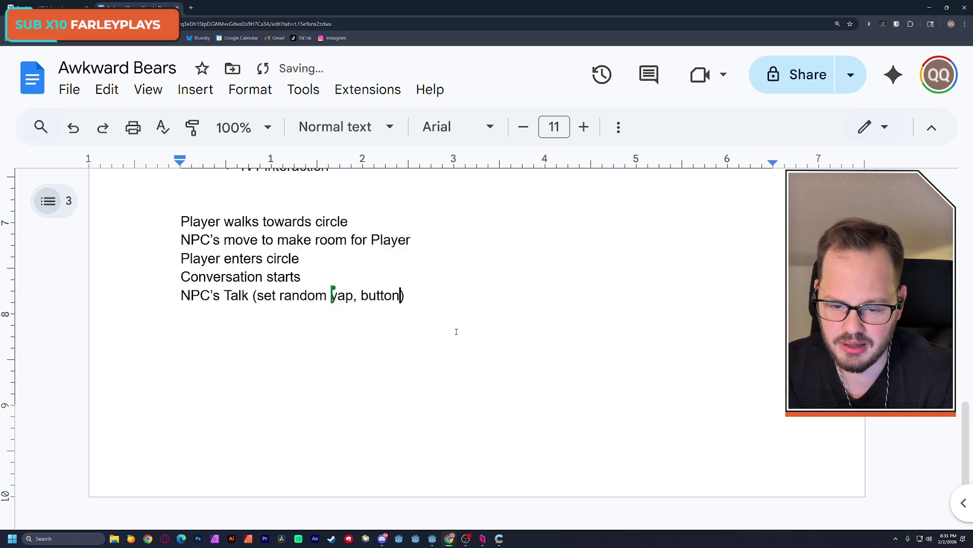
text(i)
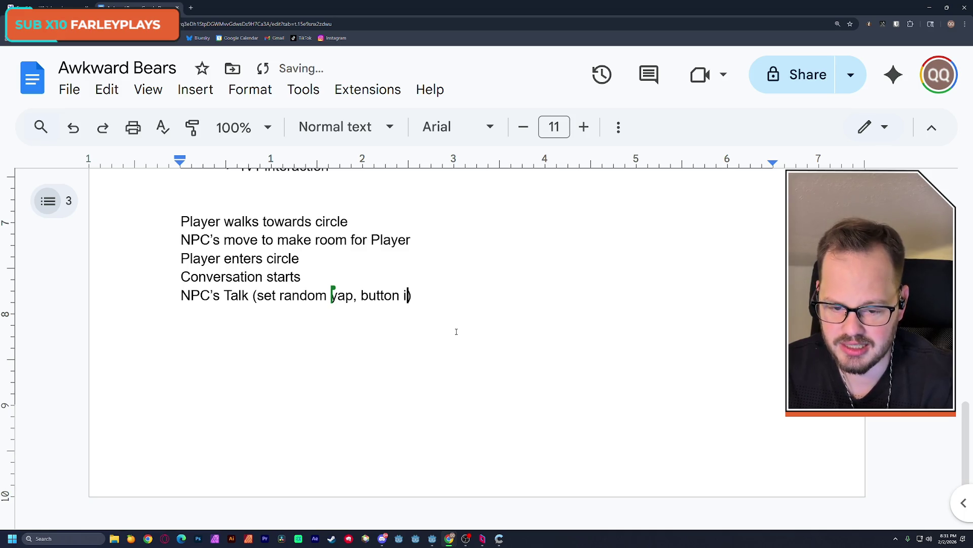
text(cons animat)
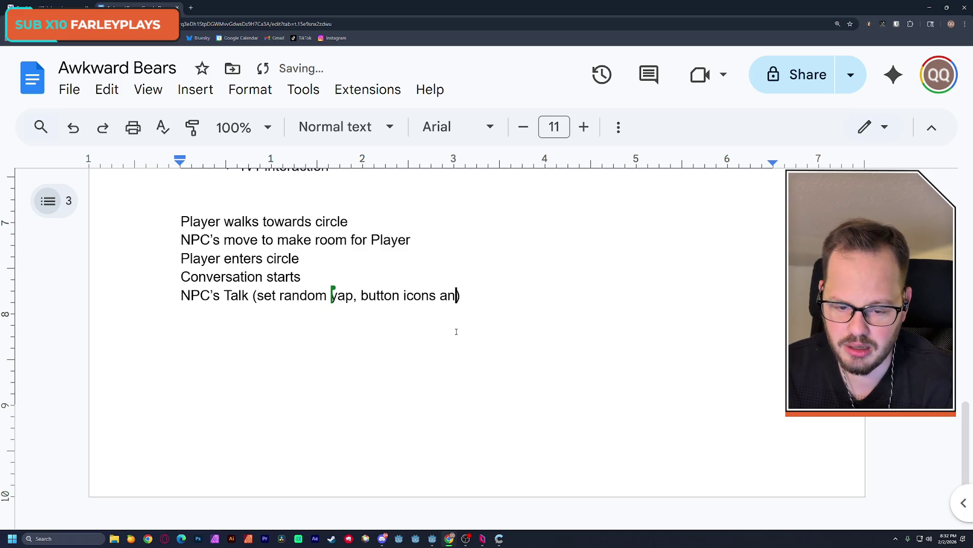
text(e)
key(Right)
Add lines 'Repeat for every NPC in the circle that has a yap' and 'Randomize the NPC response order'
key(Return)
text(Repeat for )
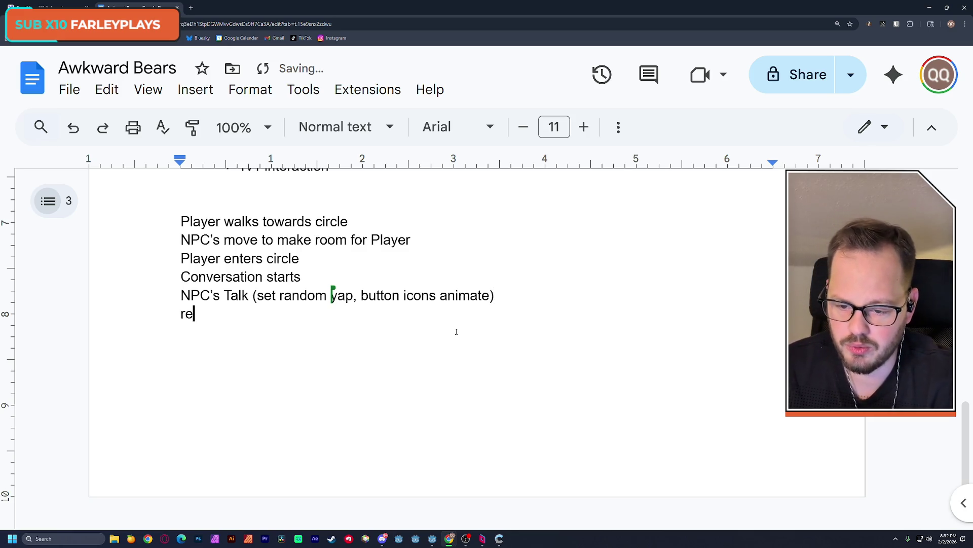
text(every)
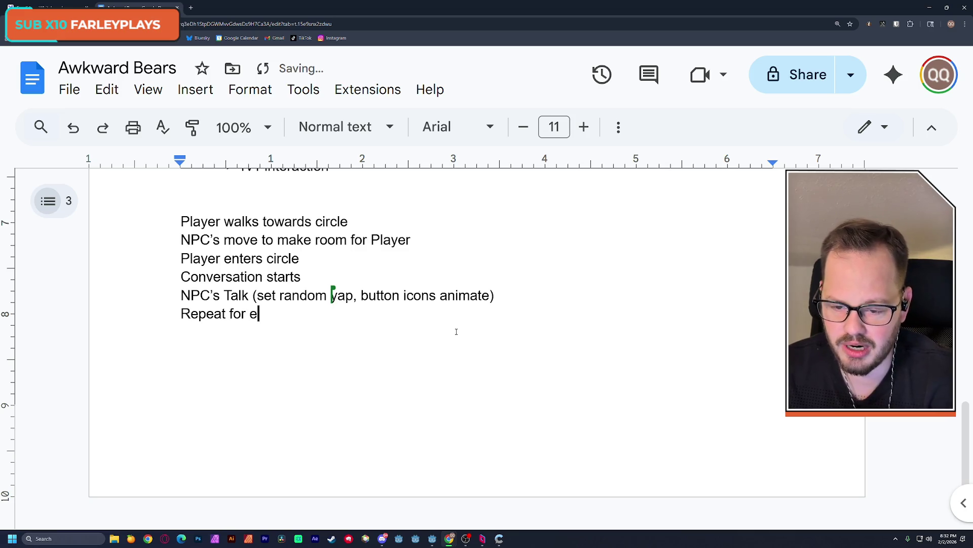
text( NPC in)
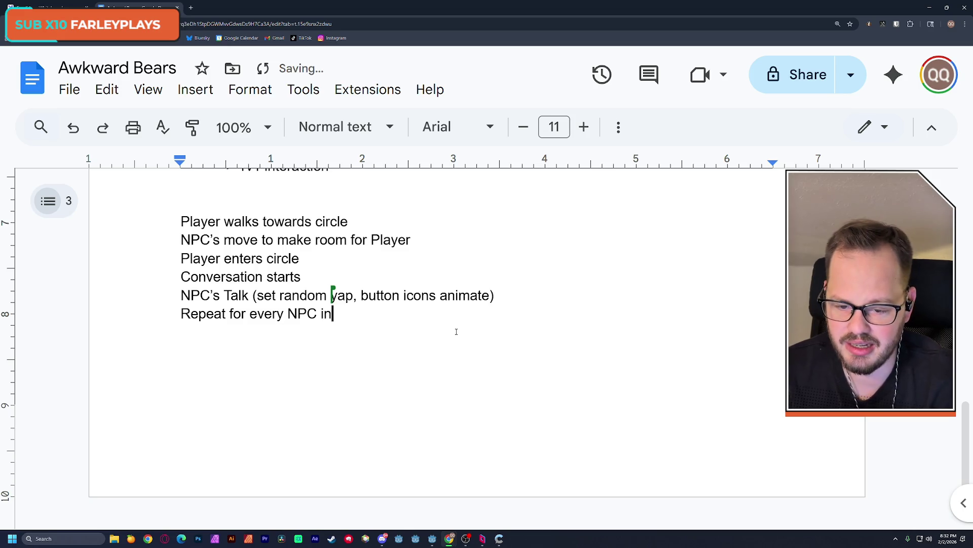
text( t)
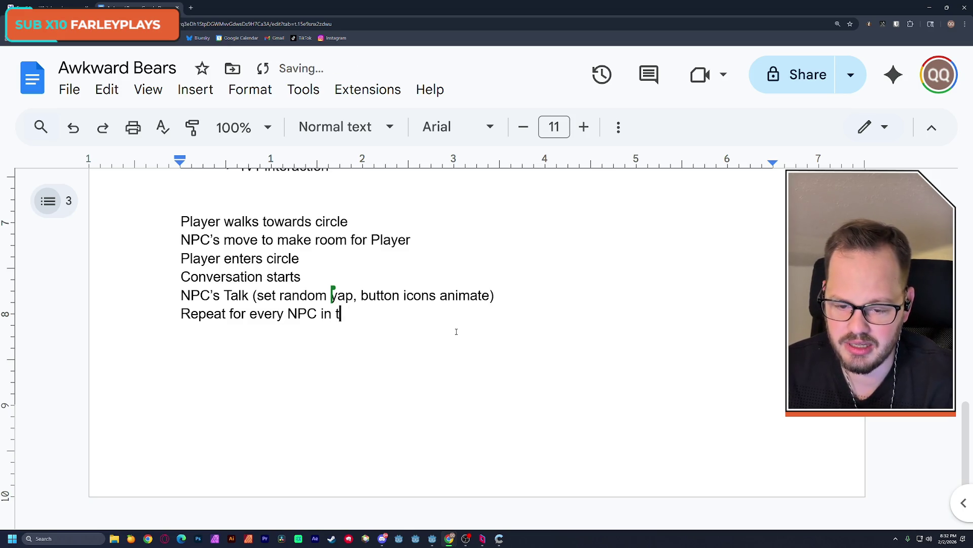
text(he circle )
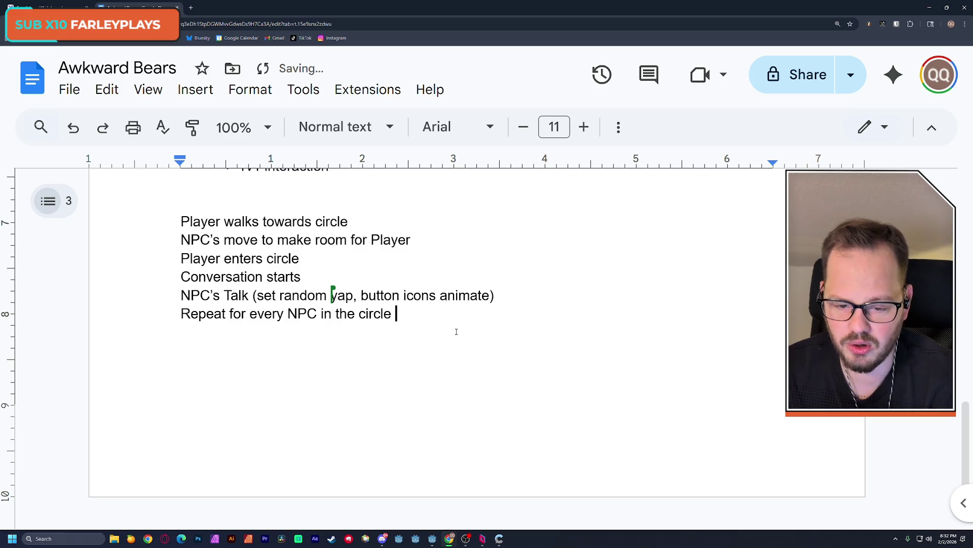
text(that has a yap)
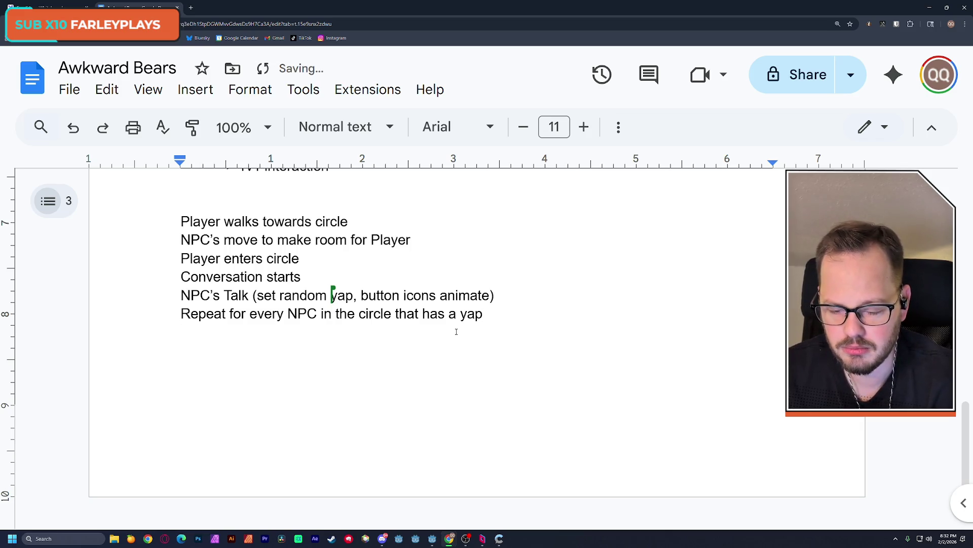
key(Return)
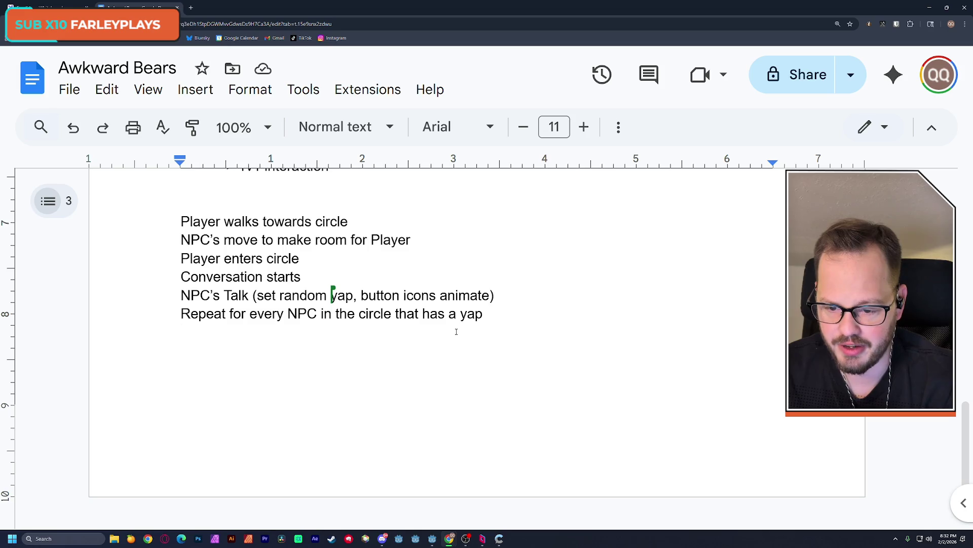
text(Ran)
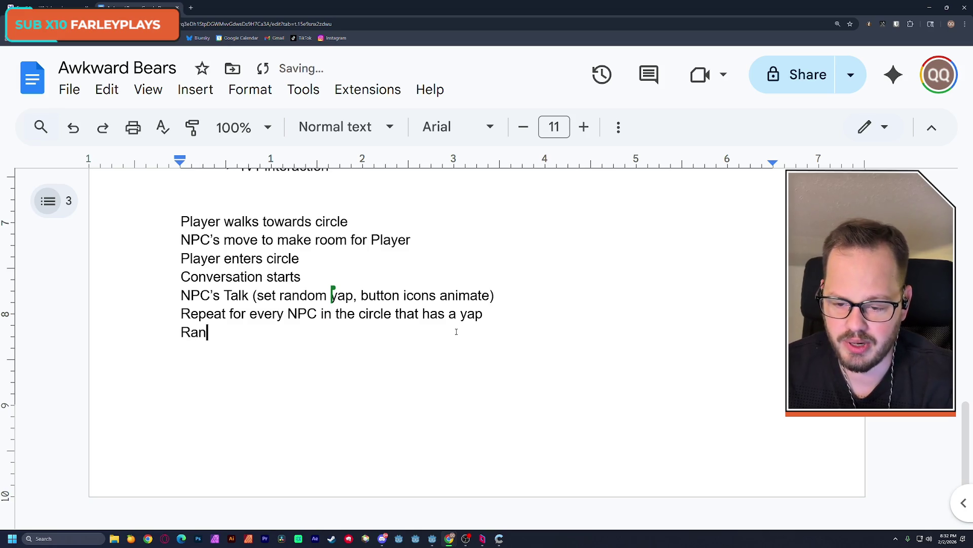
text(domize the )
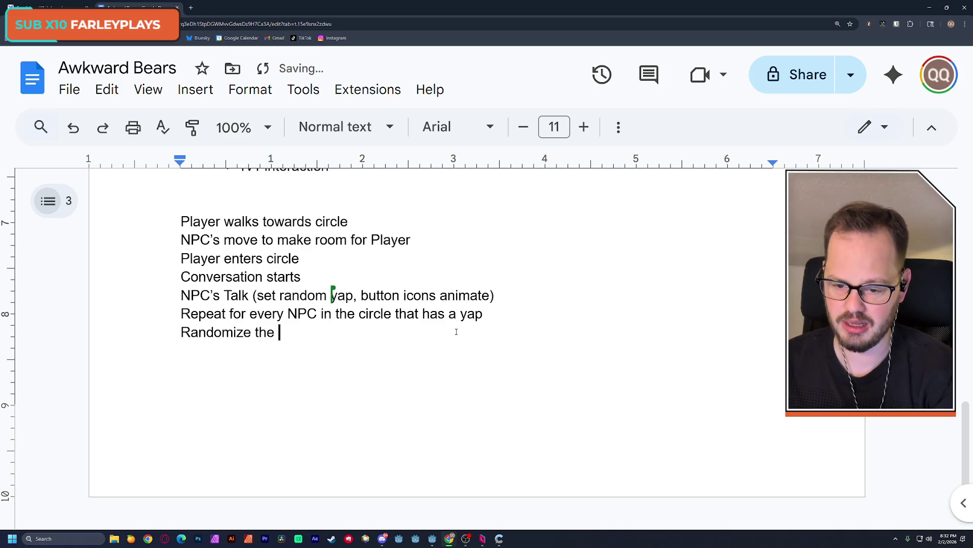
text(NPC)
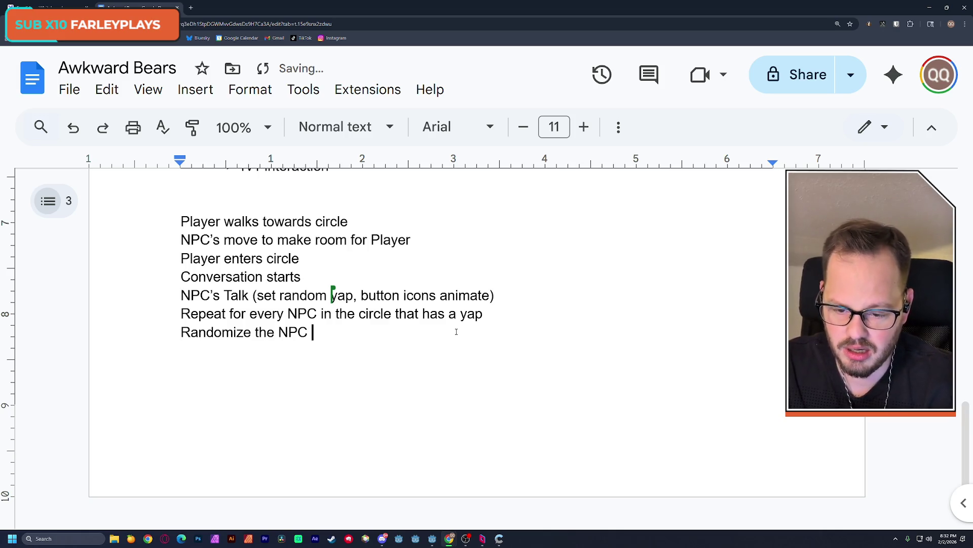
text( resp)
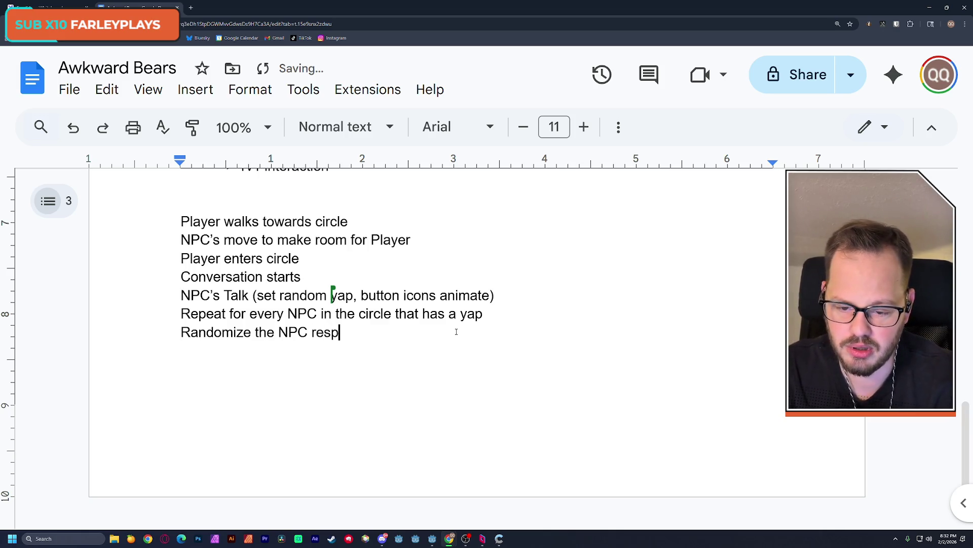
text(onse order)
key(Return)
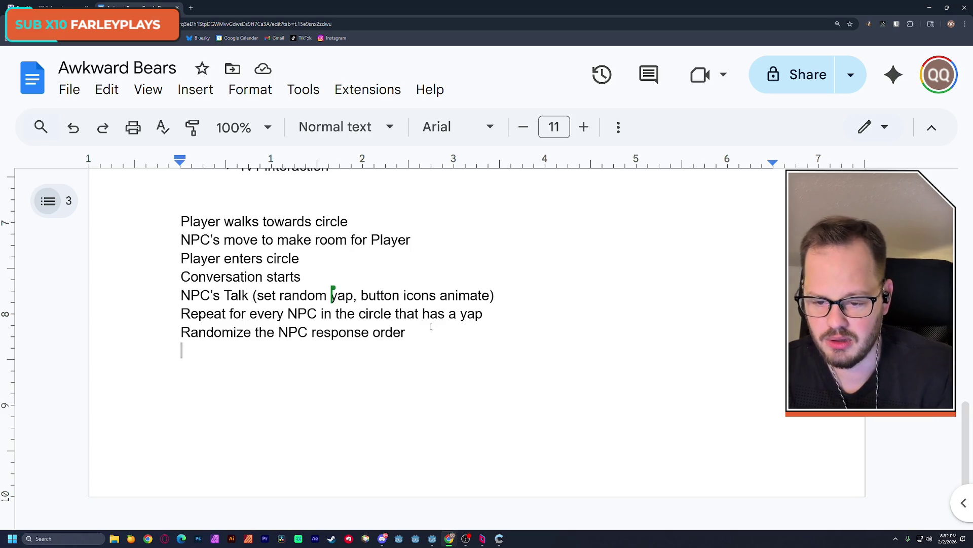
click(182, 296)
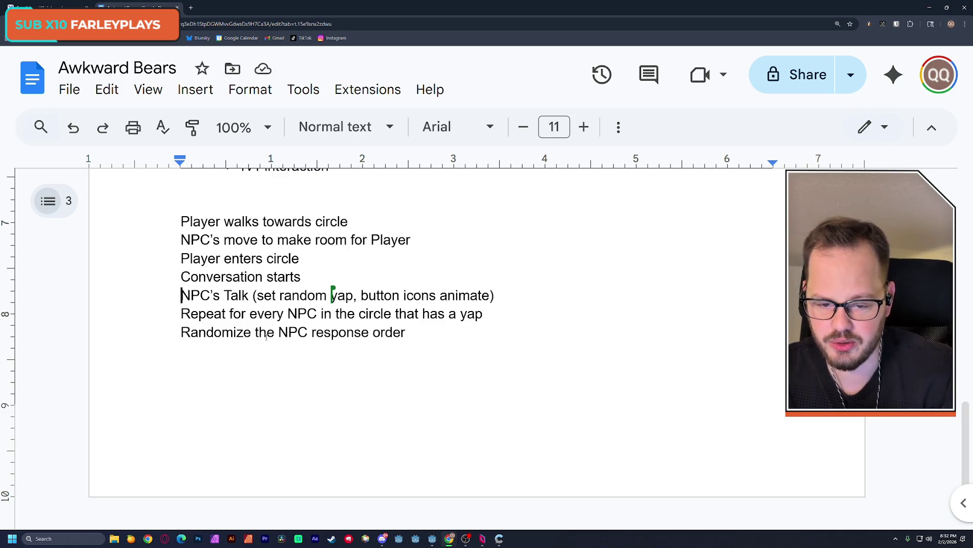
Insert 'NPC animates,' after 'yap,' in the NPC's Talk line, fixing the spacing
click(273, 296)
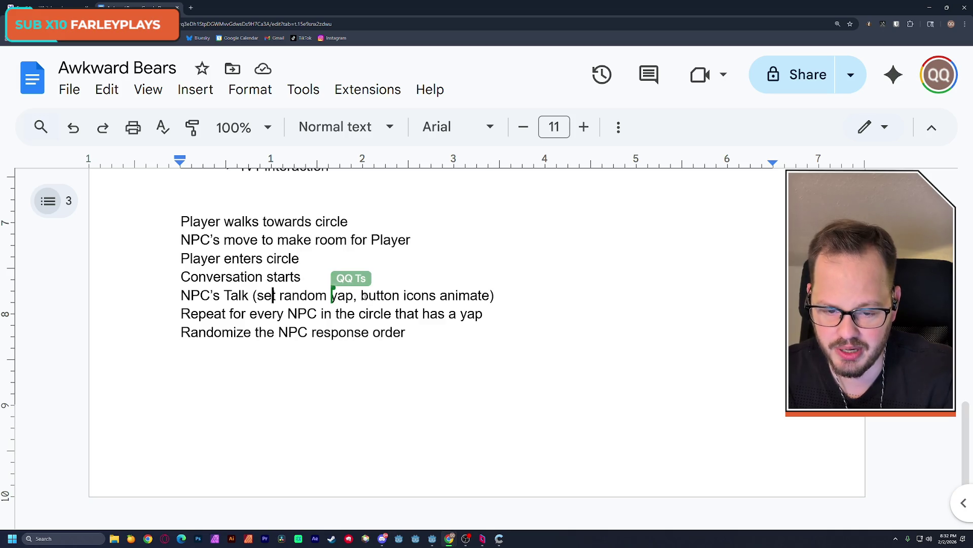
click(356, 296)
text(NPC)
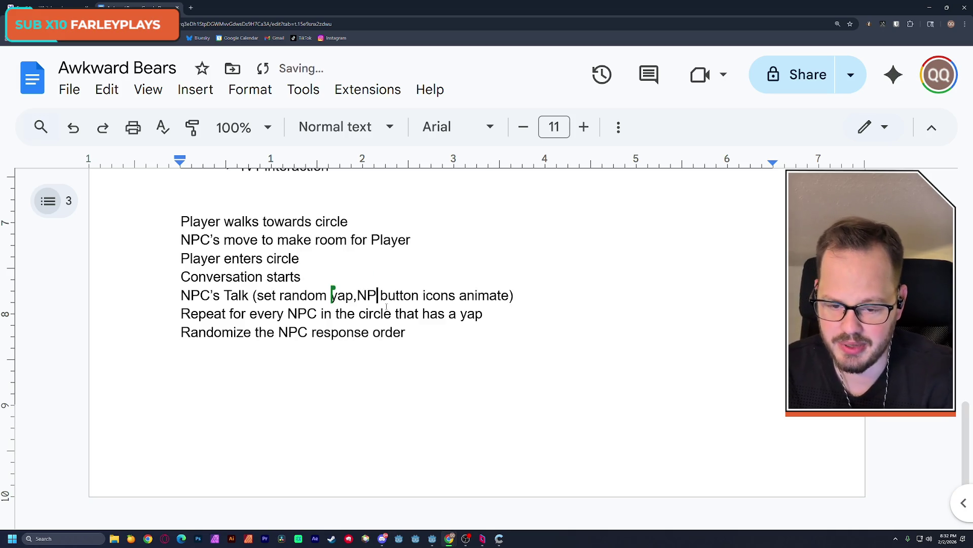
key(Left)
key(Left)
key(Left)
key(Right)
key(Right)
key(Right)
text(ani)
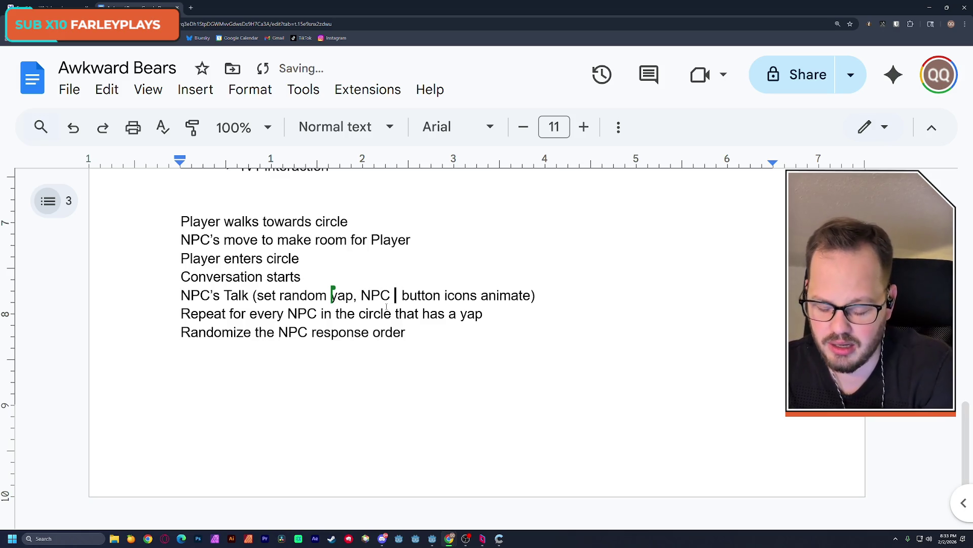
text(mates,)
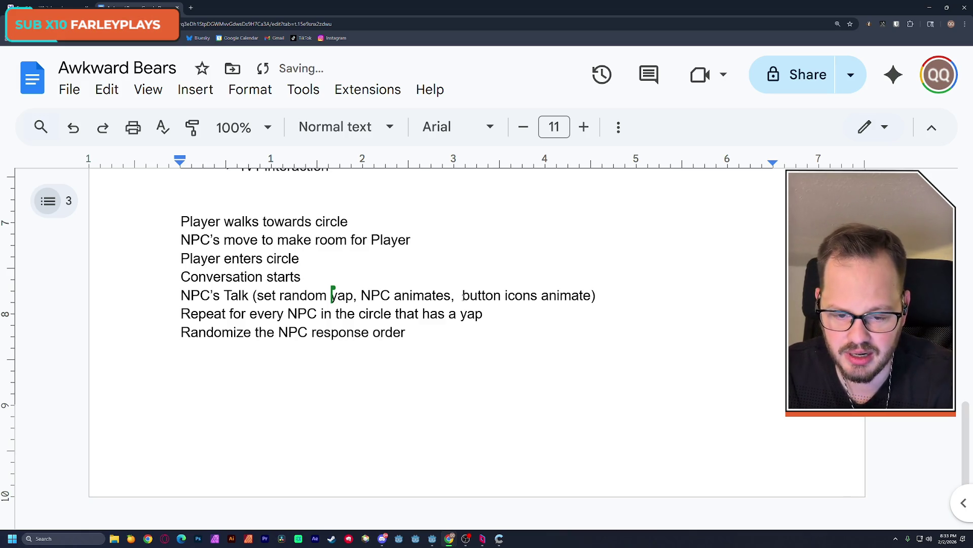
key(BackSpace)
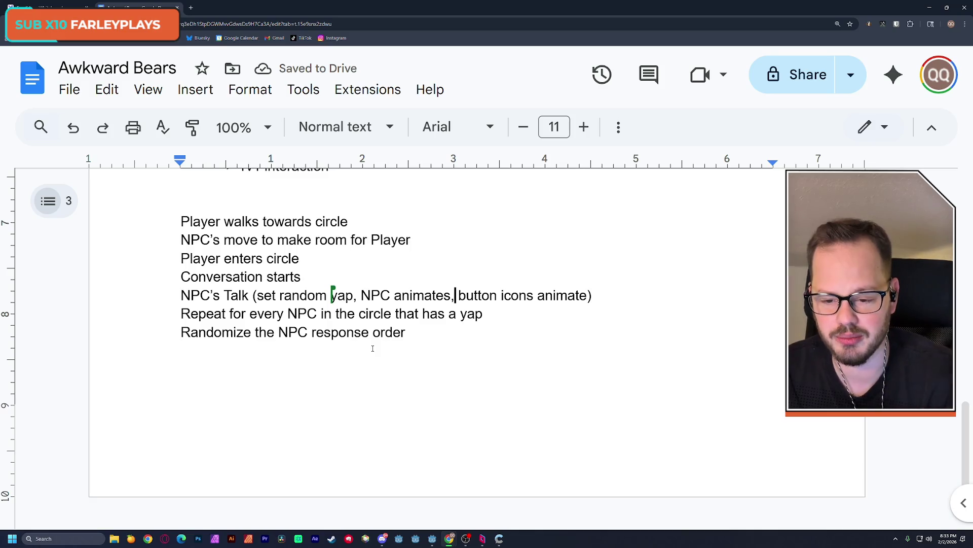
mouse_move(419, 340)
mouse_down()
mouse_move(385, 349)
mouse_move(374, 337)
mouse_move(349, 349)
mouse_up()
click(203, 341)
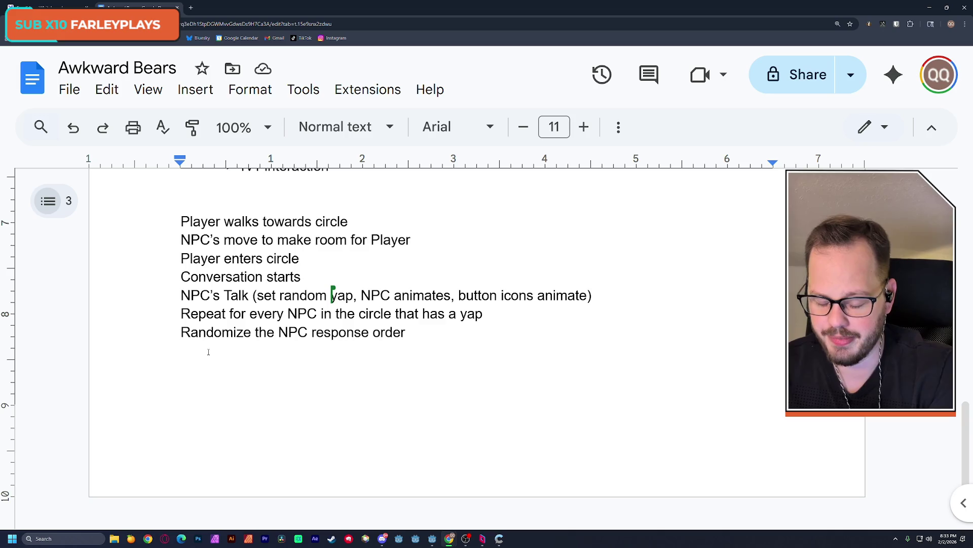
Add the lines 'Player faces first NPC to respond' and 'NPC displays timer'
text(Player faces)
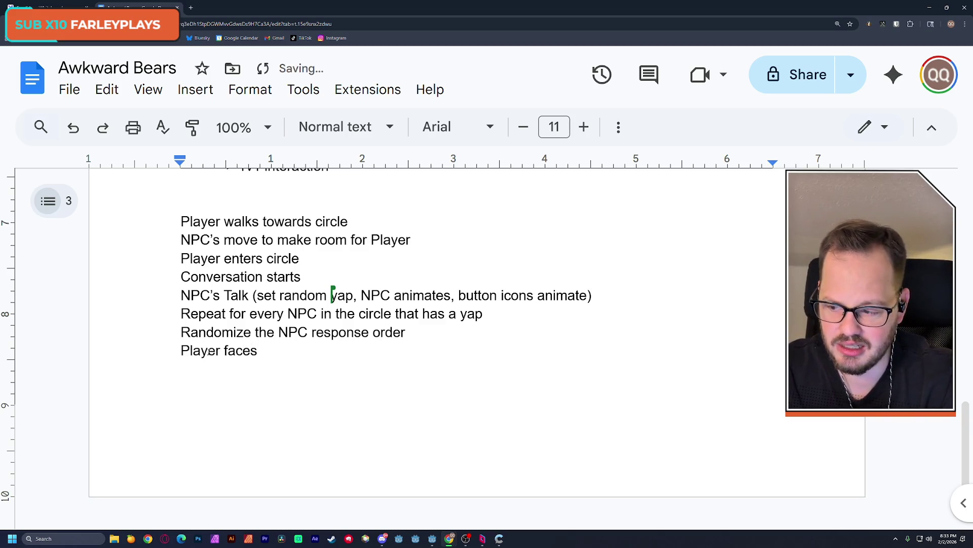
text( first)
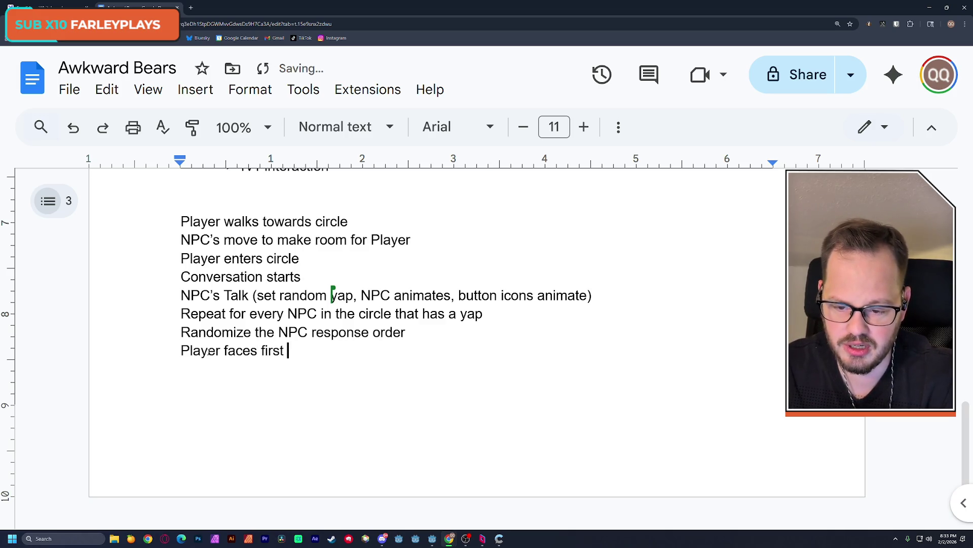
text(NPC to )
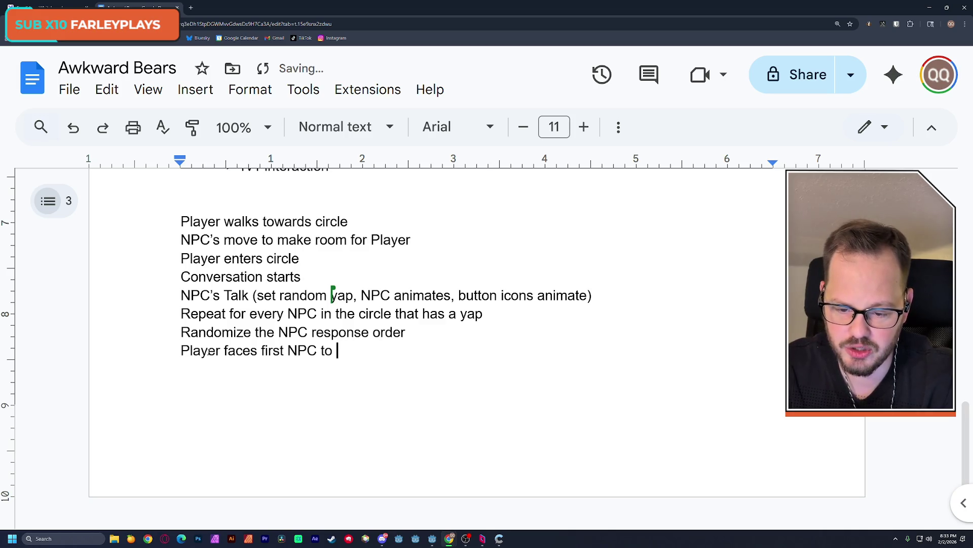
text(respn)
key(BackSpace)
key(BackSpace)
text(pond)
key(Return)
text(NPC)
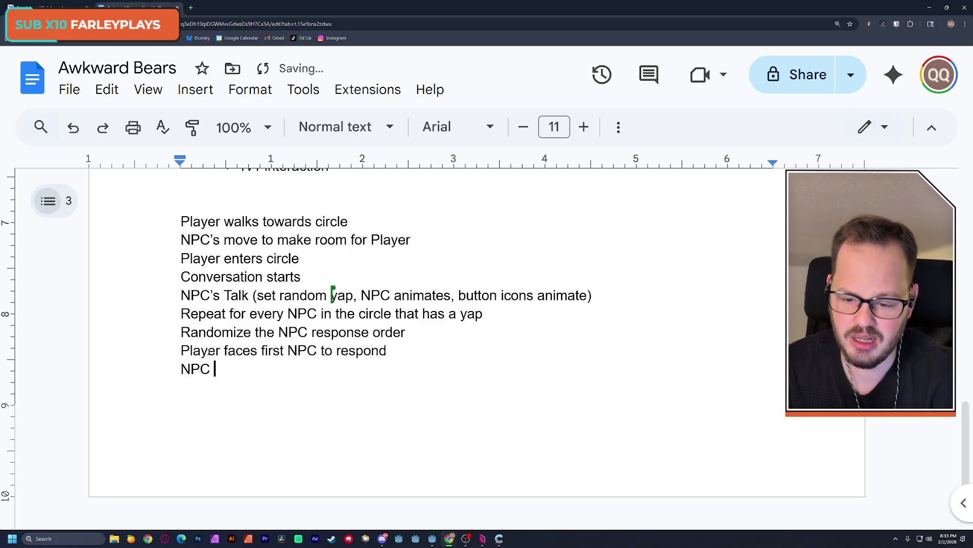
text( displays timer)
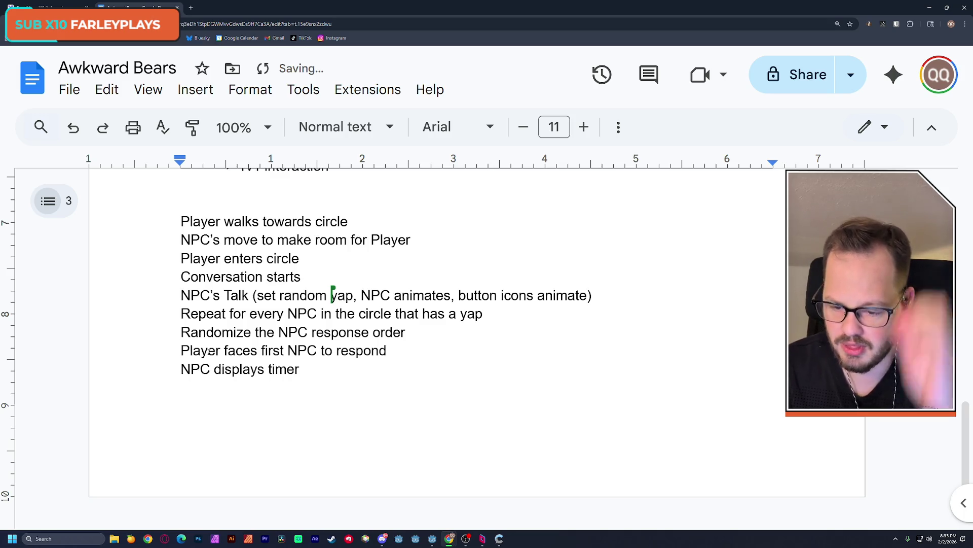
key(Return)
Add 'Player has X time to set their vibe to match NPC' and 'Player has X time to correctly input Yap'
text(Player has )
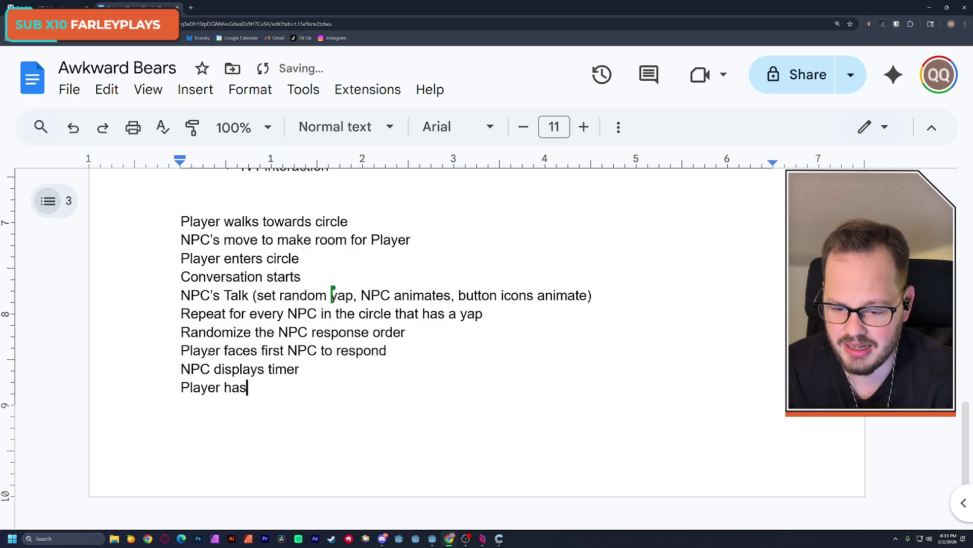
text(X time )
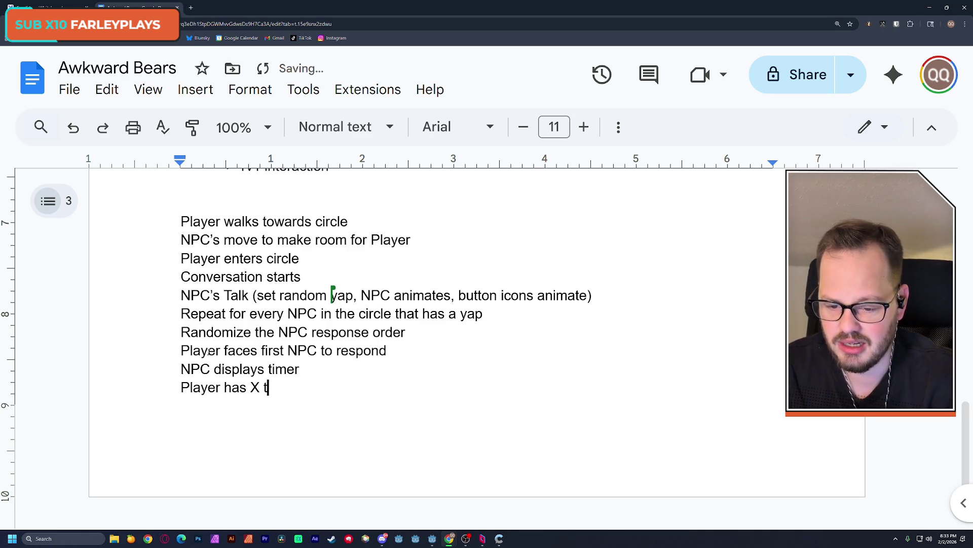
text(to )
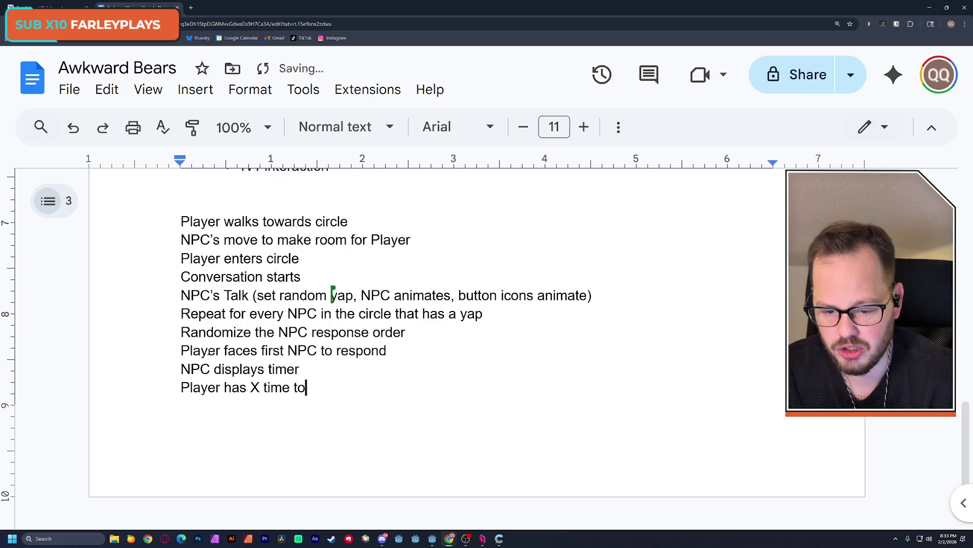
text(set)
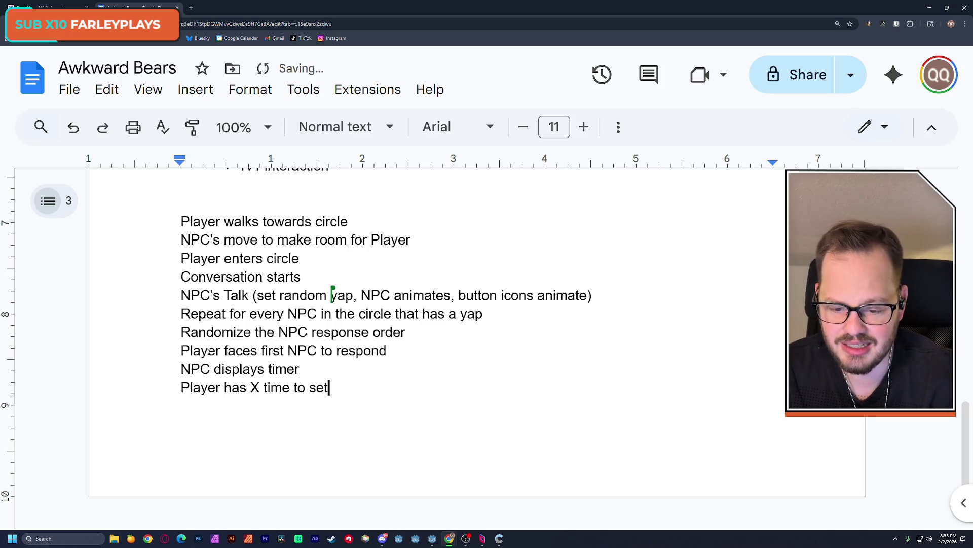
text( their vibe to p)
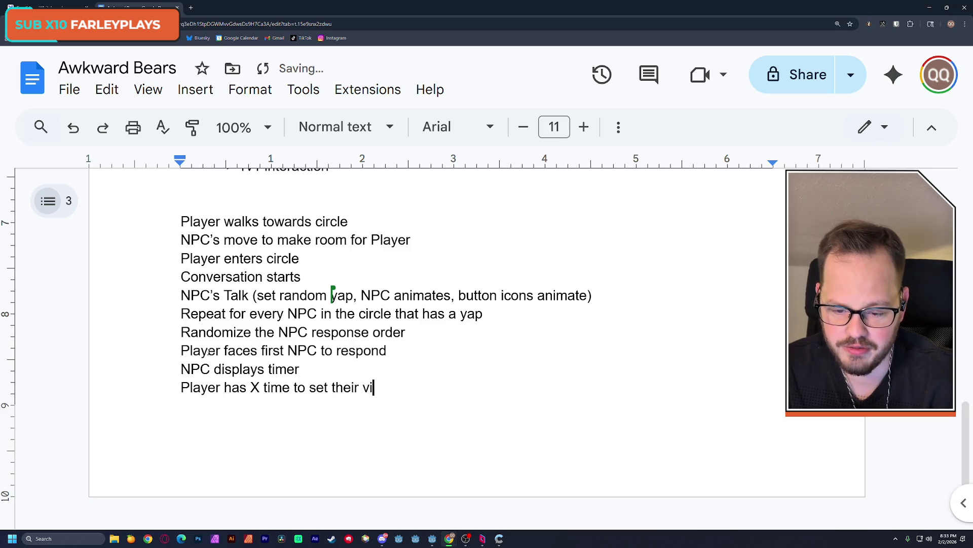
key(BackSpace)
text(match)
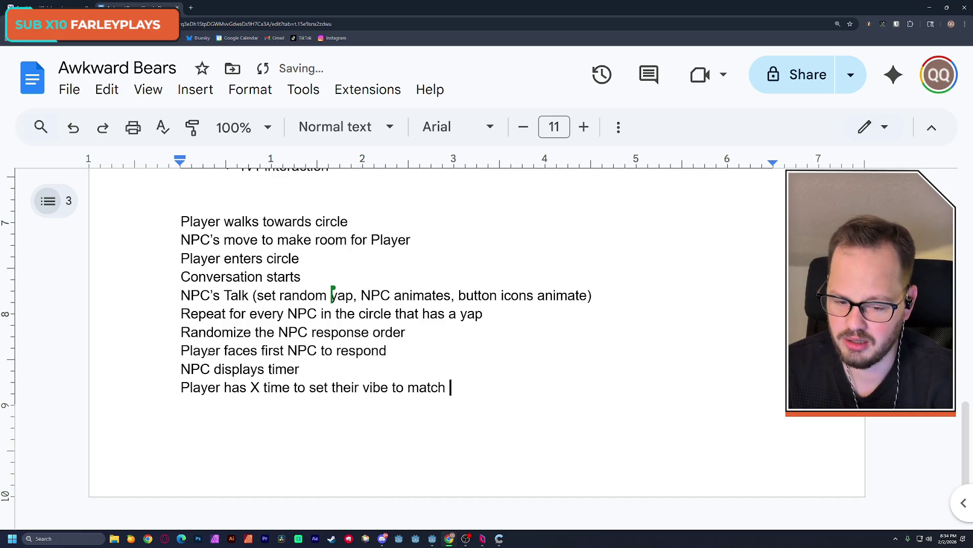
text( NPC)
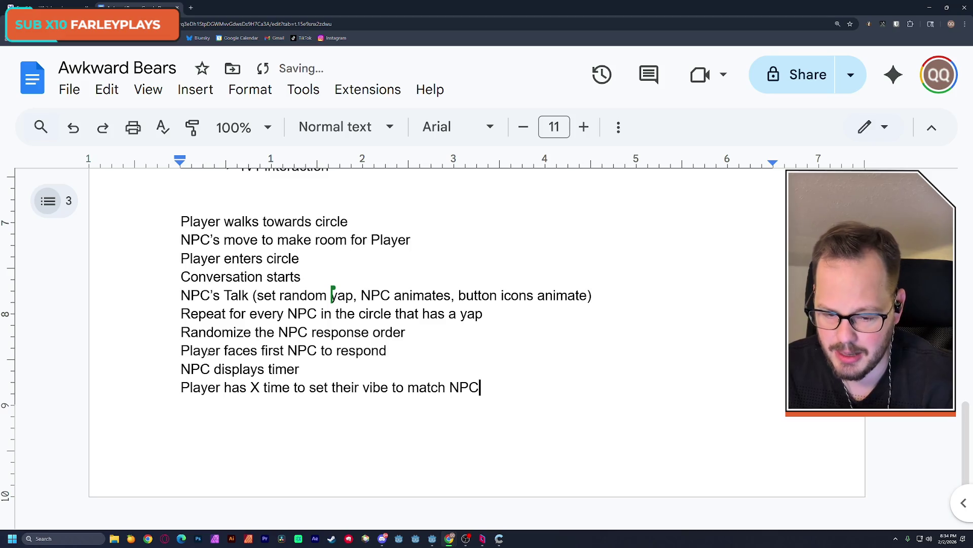
key(ctrl+Return)
text(P)
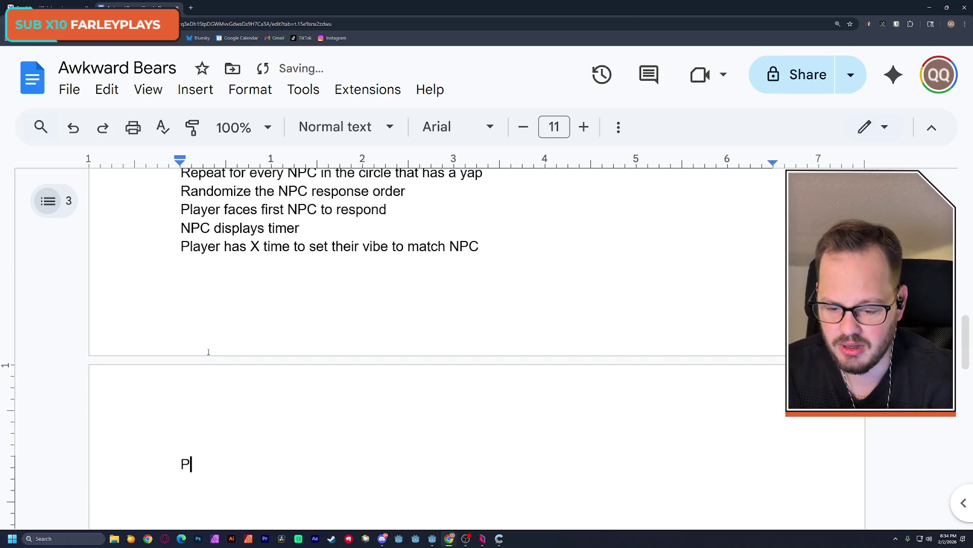
text(layer has)
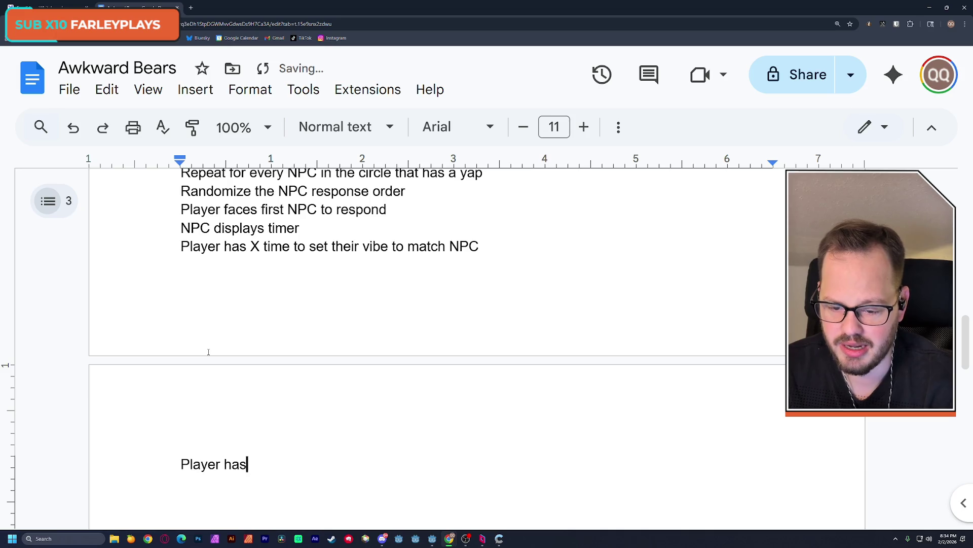
text( X time )
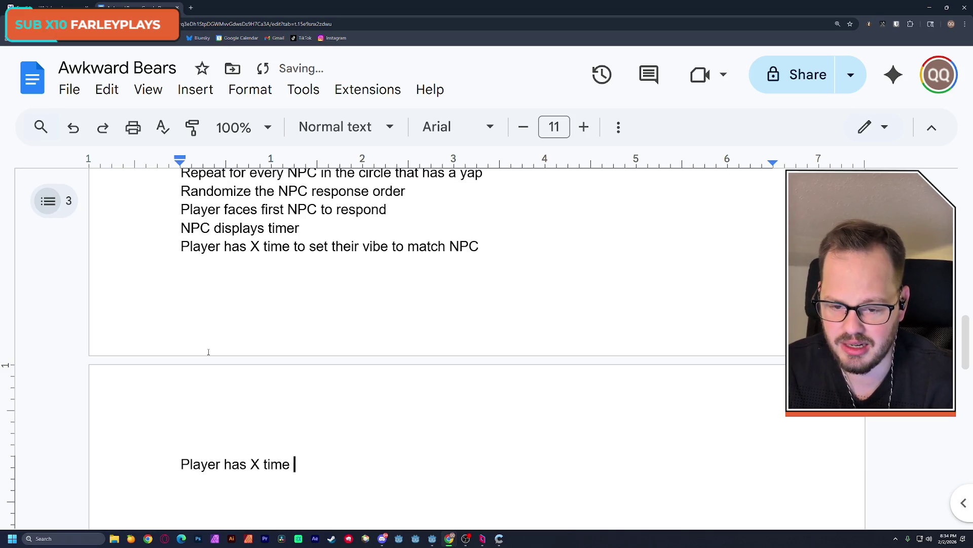
text(to cor)
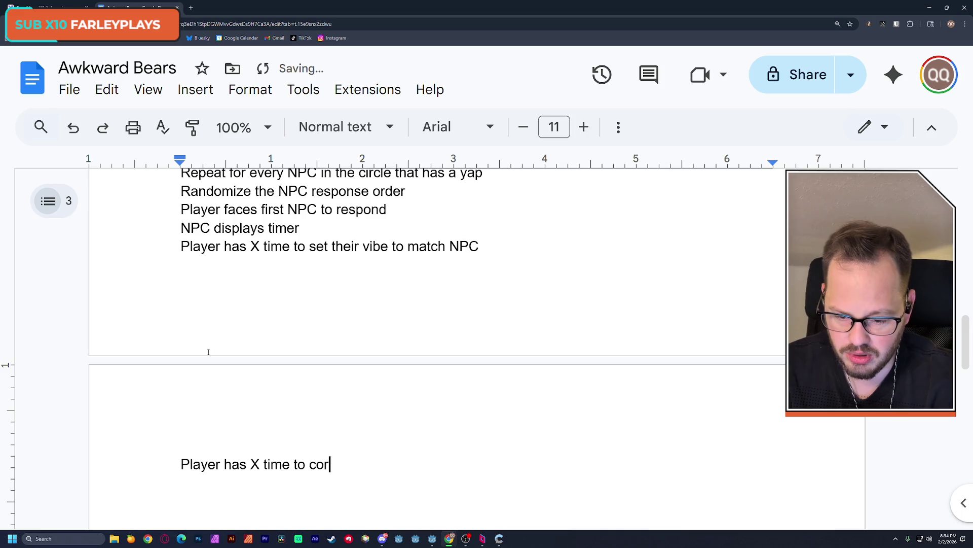
text(rectly )
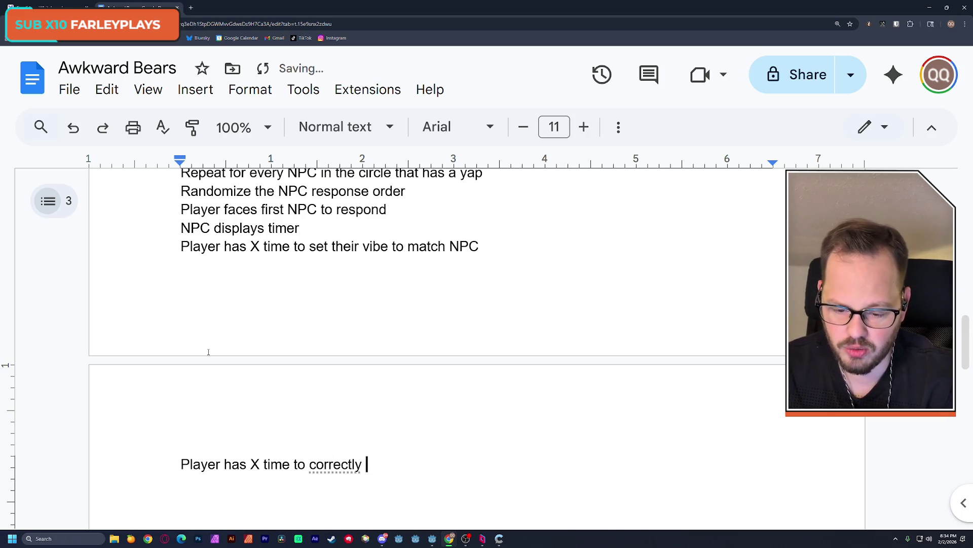
text(input )
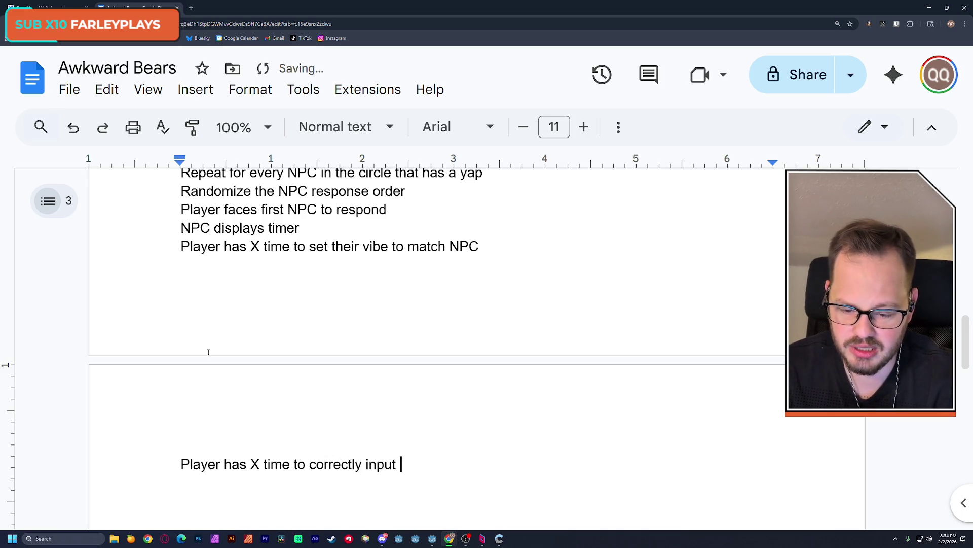
text(Yap)
key(BackSpace)
key(BackSpace)
key(BackSpace)
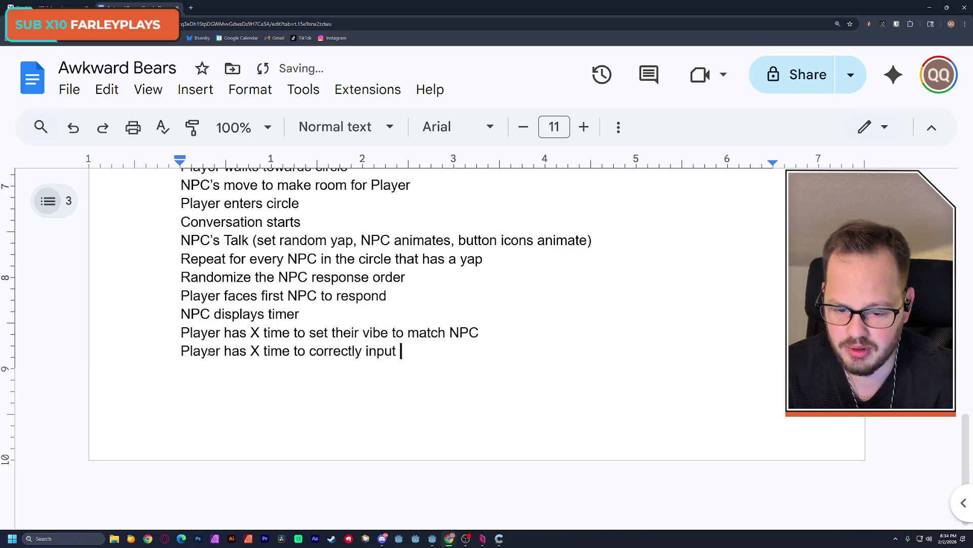
text(yap)
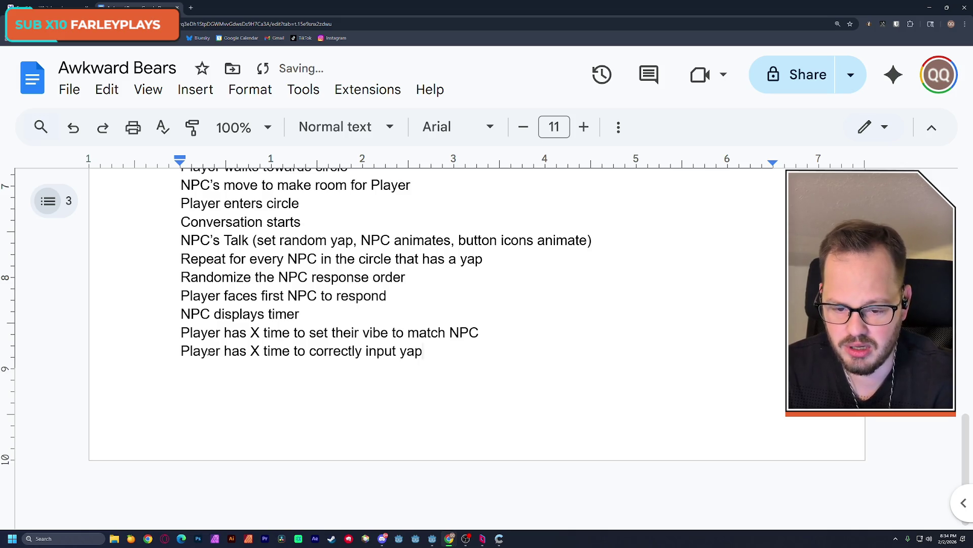
key(Left)
key(Left)
key(Left)
key(Delete)
text(Y)
drag(332, 241, 339, 241)
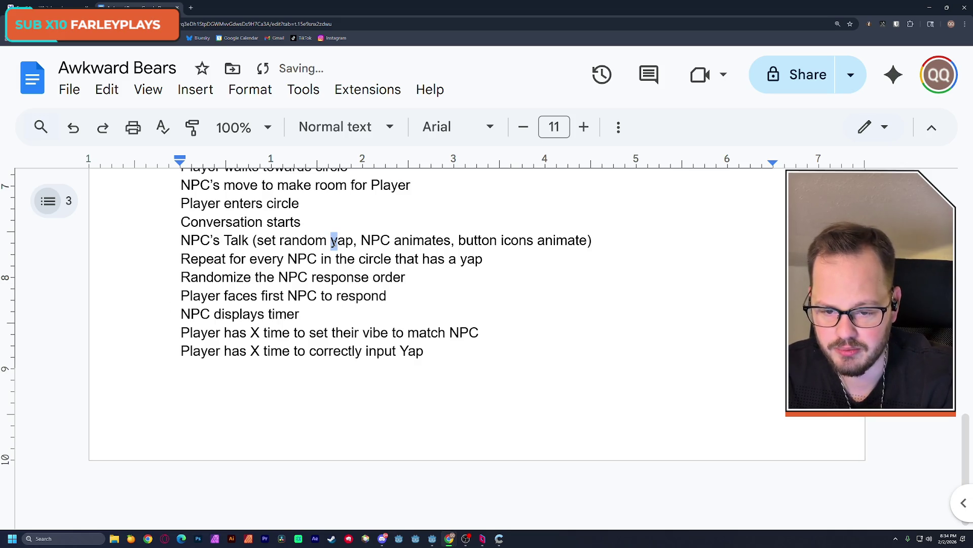
Capitalize 'yap' to 'Yap' in the NPC's Talk line and delete the blank page after the list
text(Y)
click(458, 355)
scroll(457, 356, down, 2)
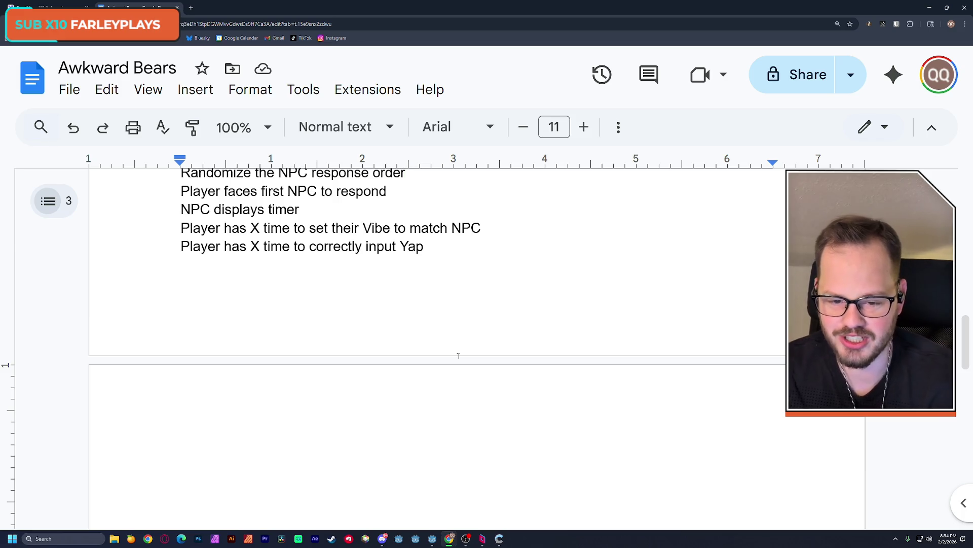
key(BackSpace)
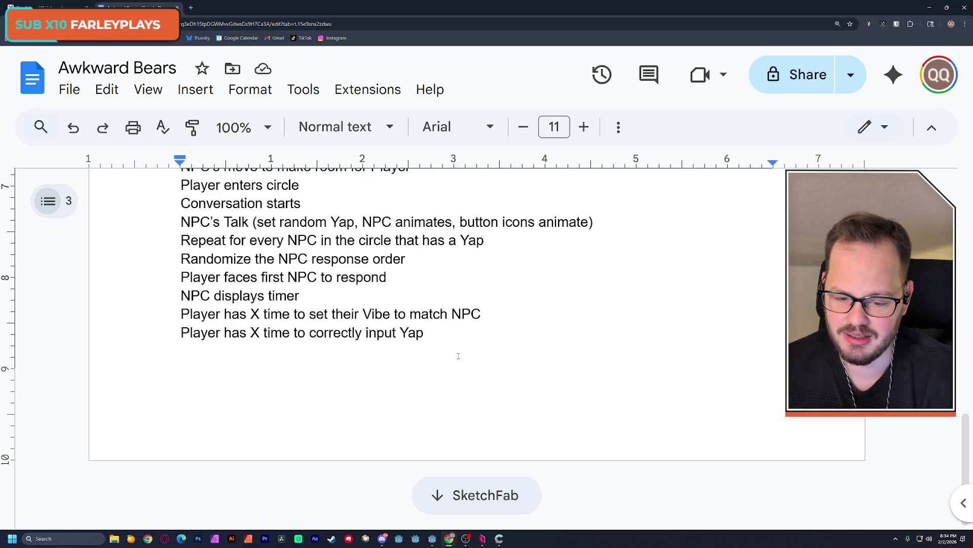
Add 'If failed on Vibe or Yap, remove social battery, NPC repeats Yap - try again', then a page break
text(Repe)
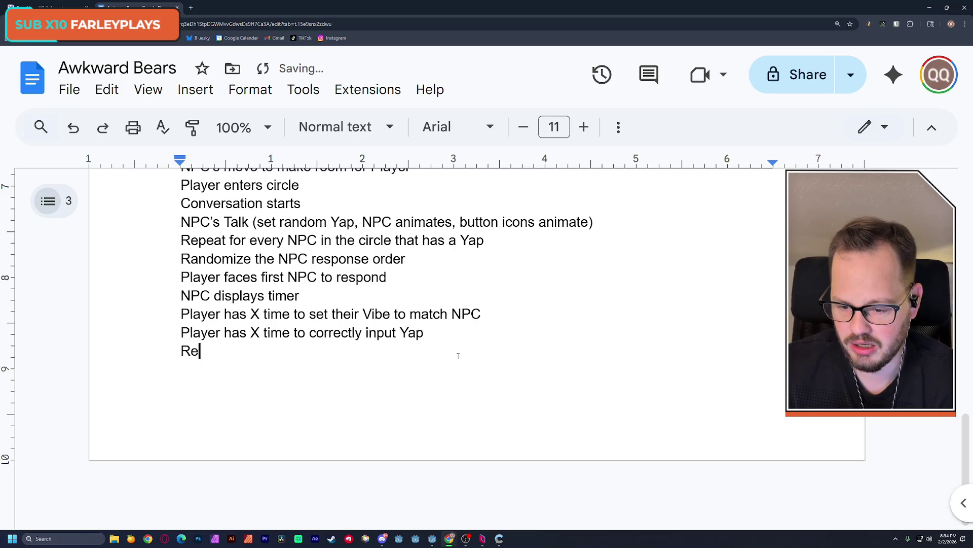
key(BackSpace)
key(BackSpace)
key(BackSpace)
key(BackSpace)
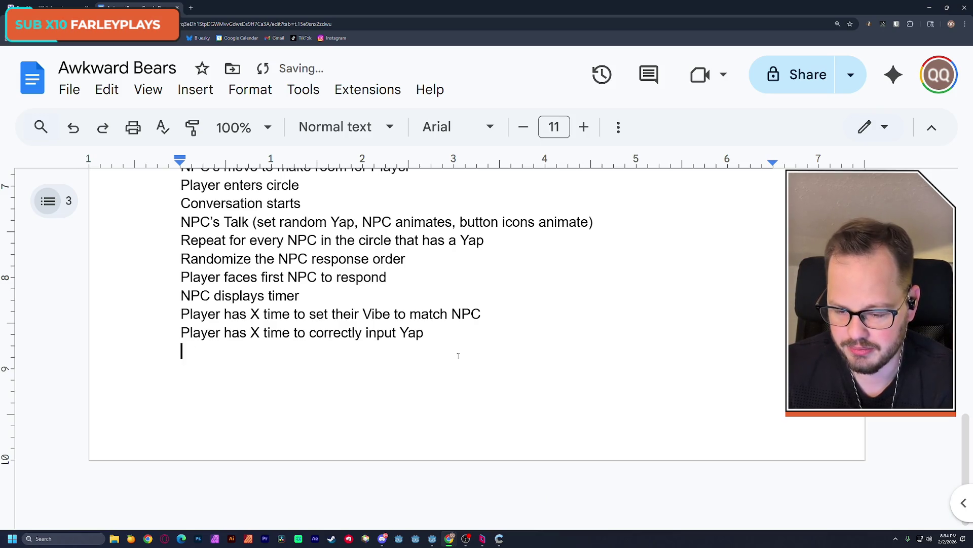
text(If f)
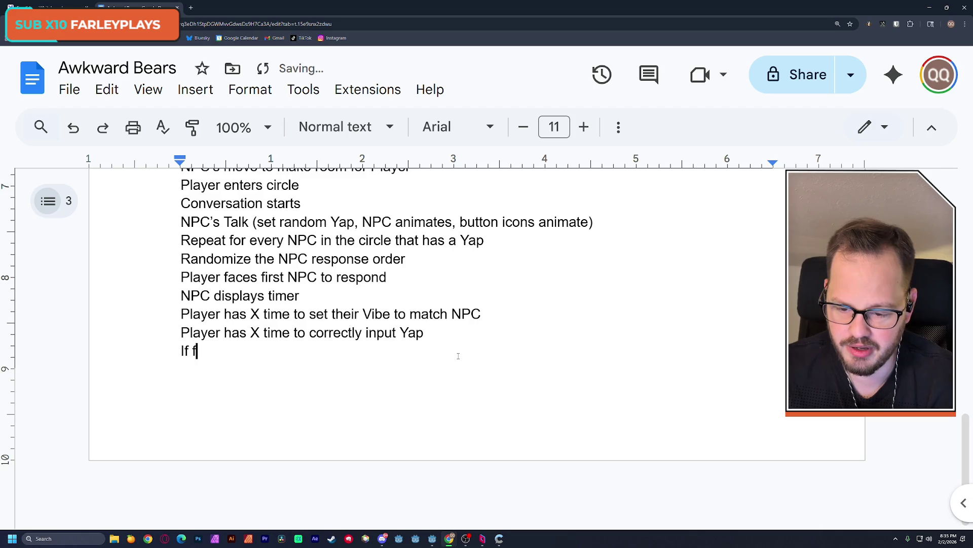
text(ailed,)
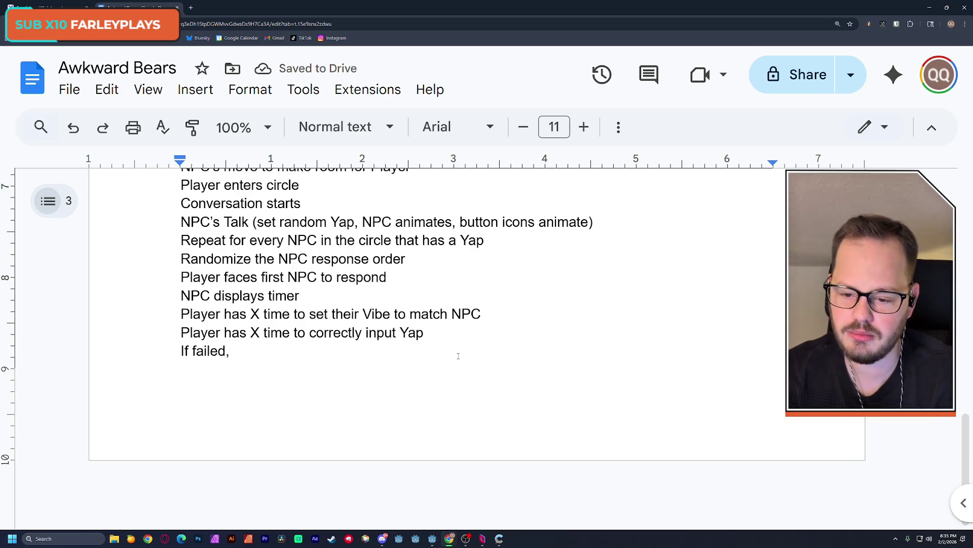
key(BackSpace)
key(BackSpace)
text(on )
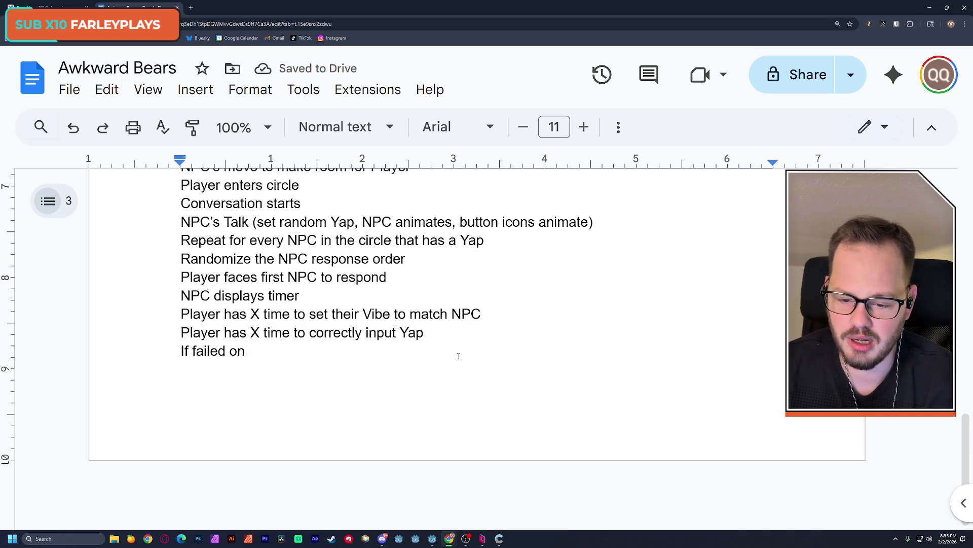
text(Vibe or )
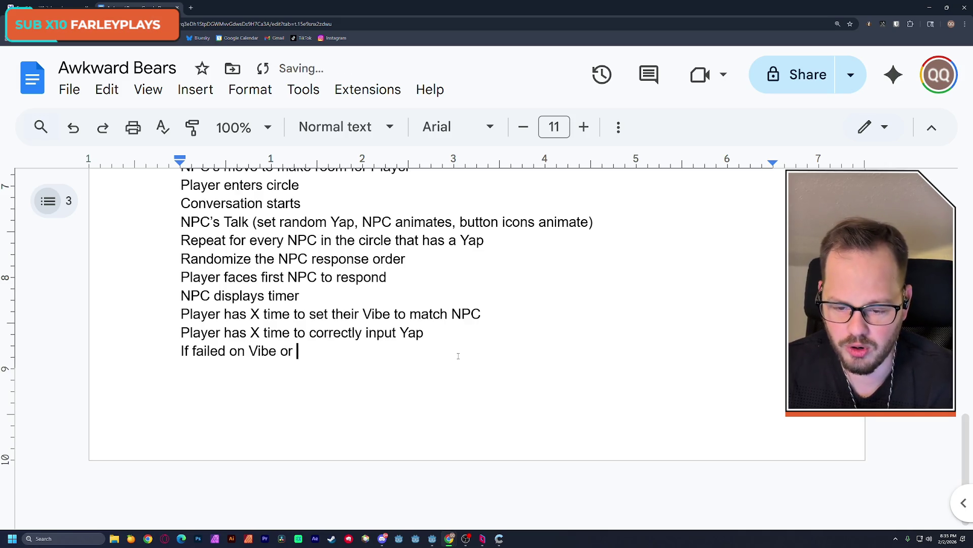
text(Yap, )
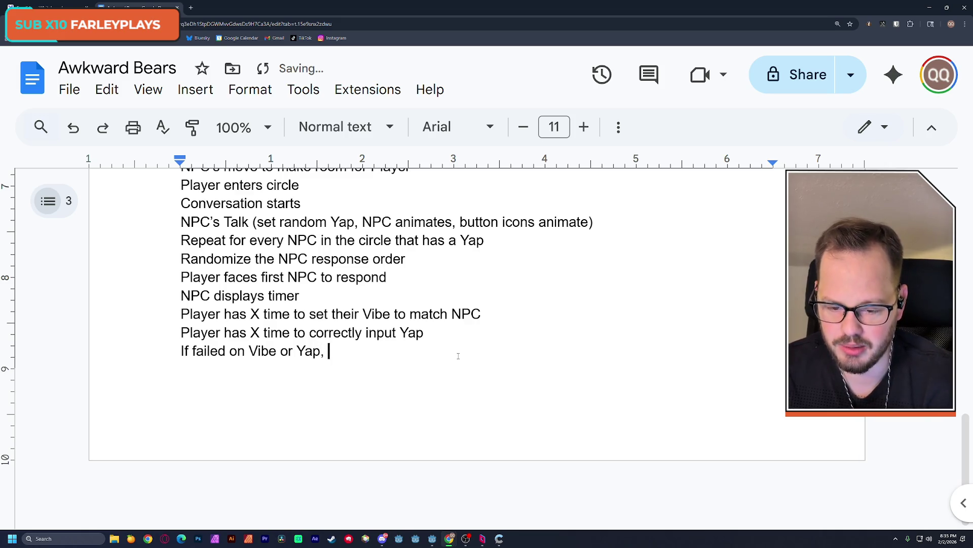
text(remote)
key(BackSpace)
key(BackSpace)
text(ve)
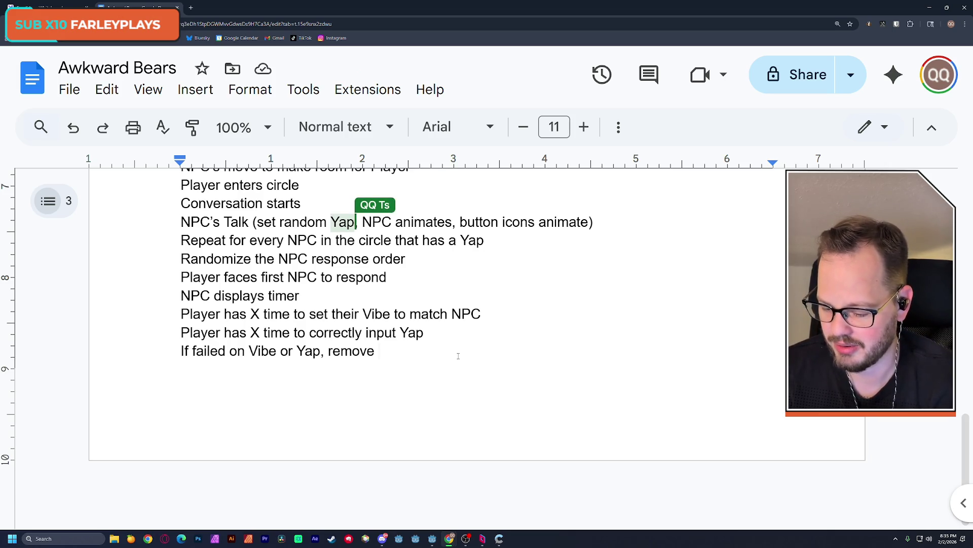
text(social )
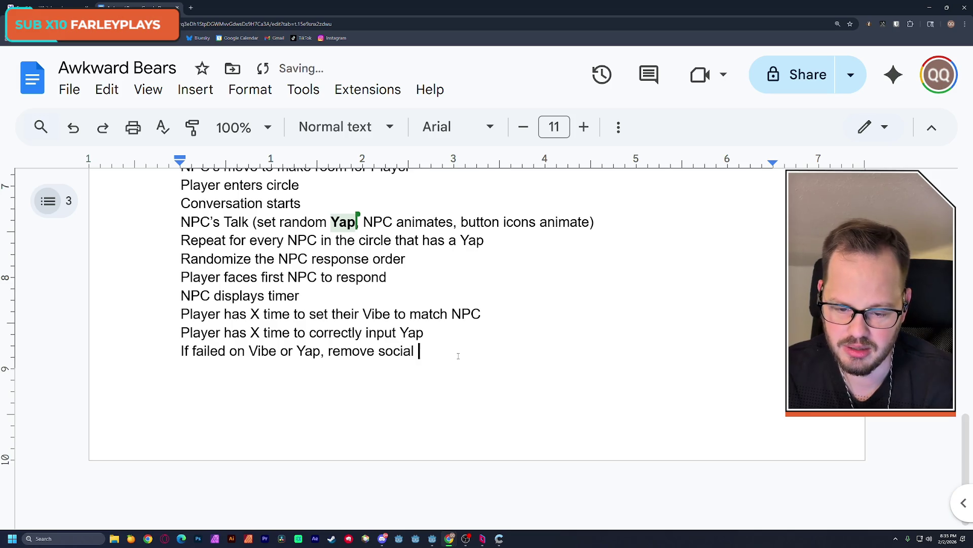
text(battery)
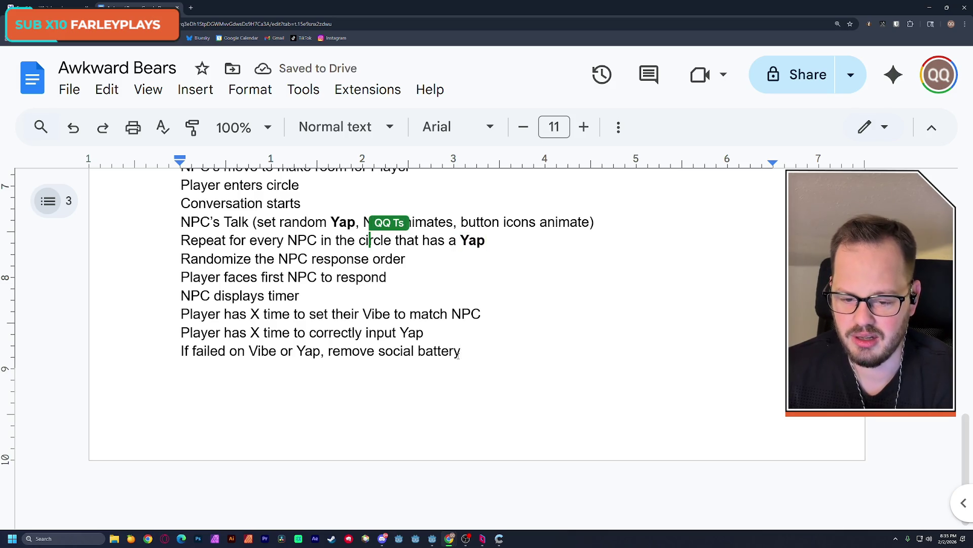
text(,)
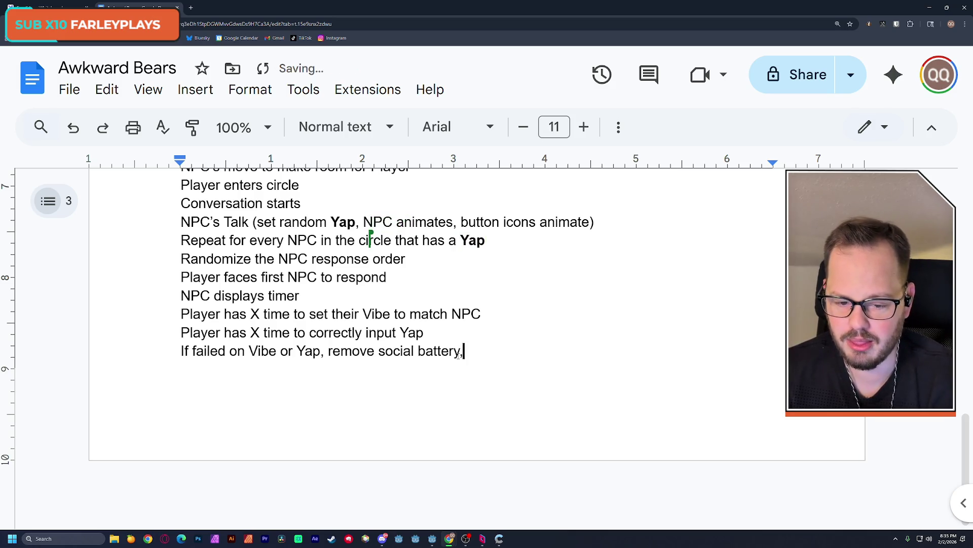
text( N)
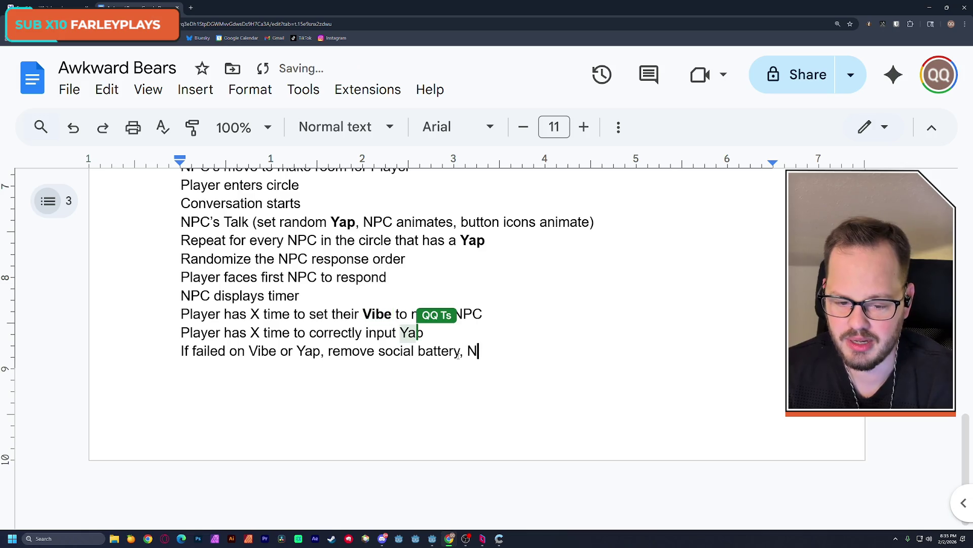
text(PC re)
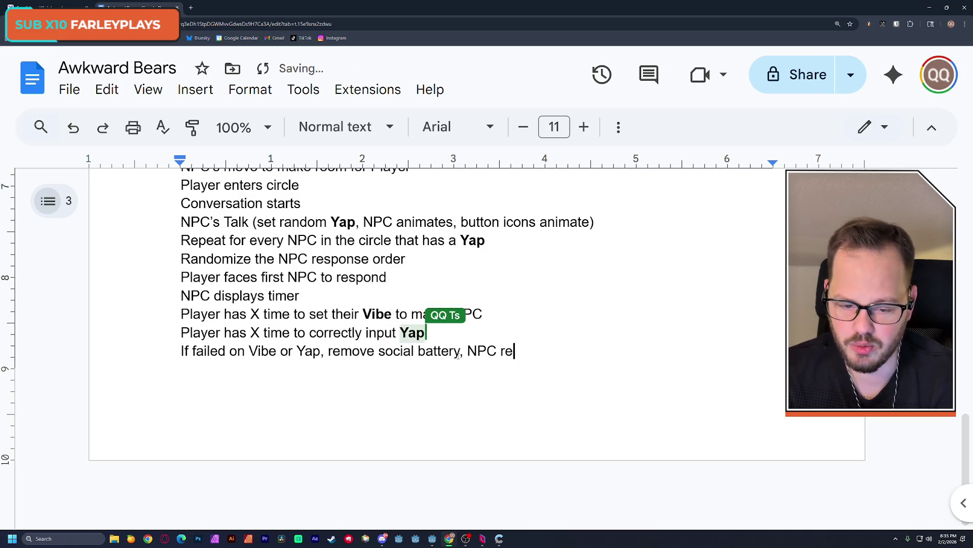
text(peats )
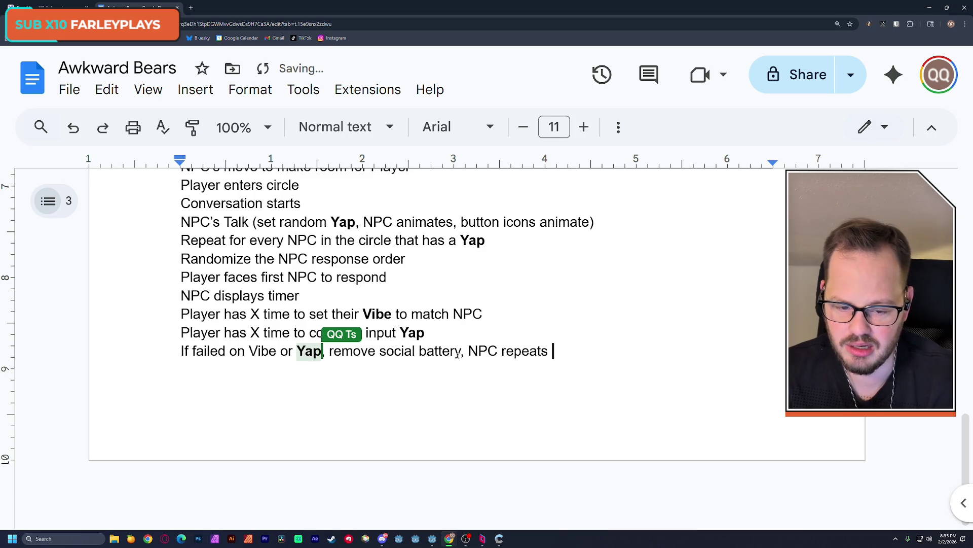
text(Yap)
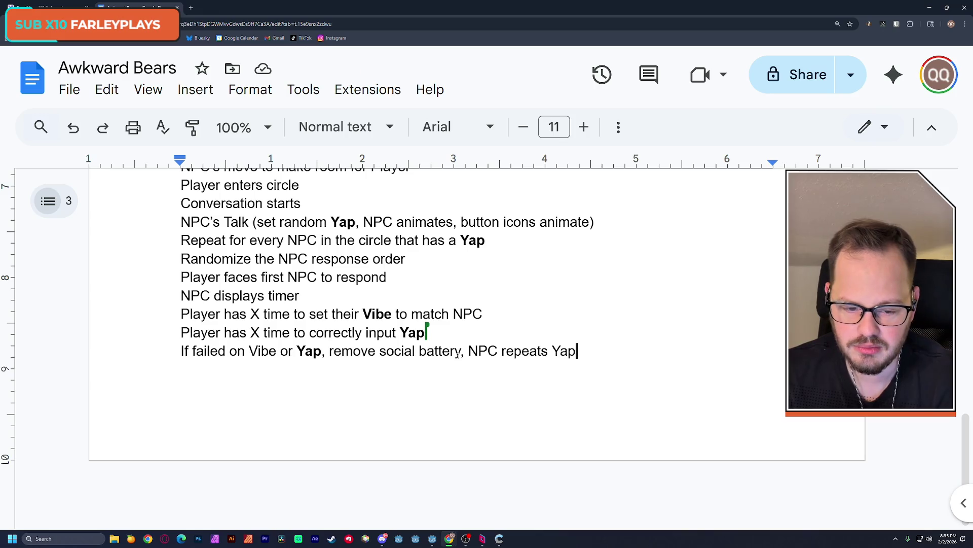
text( - tr)
text(y again)
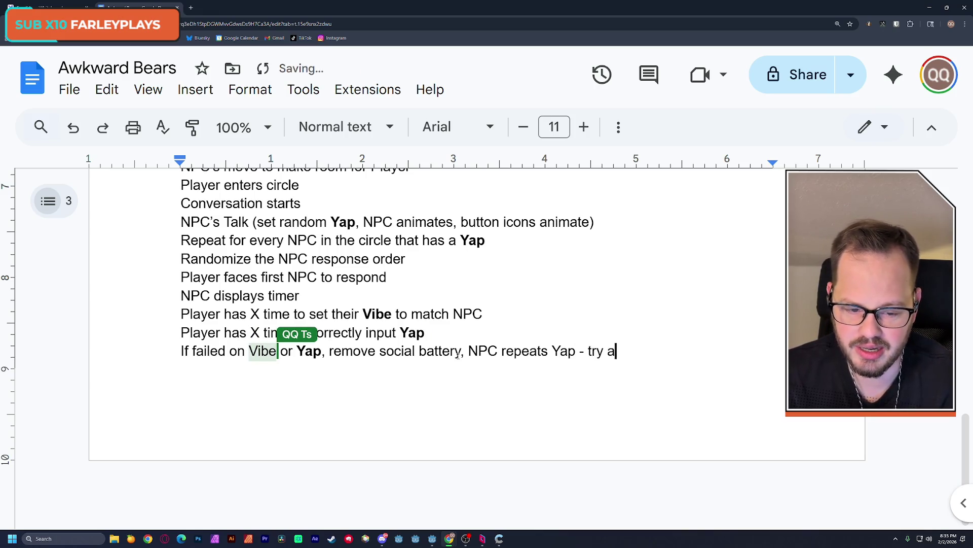
key(ctrl+Return)
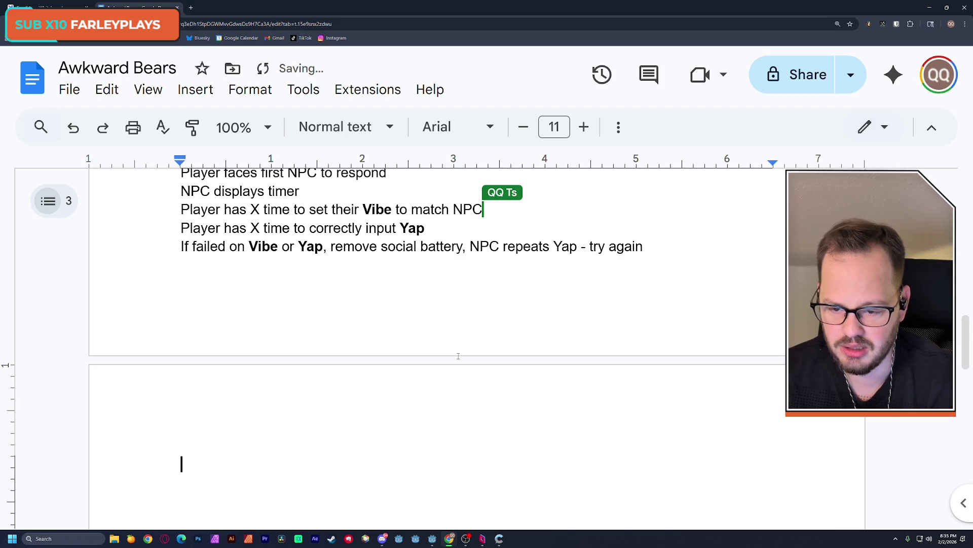
On the new page, type 'Repeat for all NPCs that have Yap'
text(Repat)
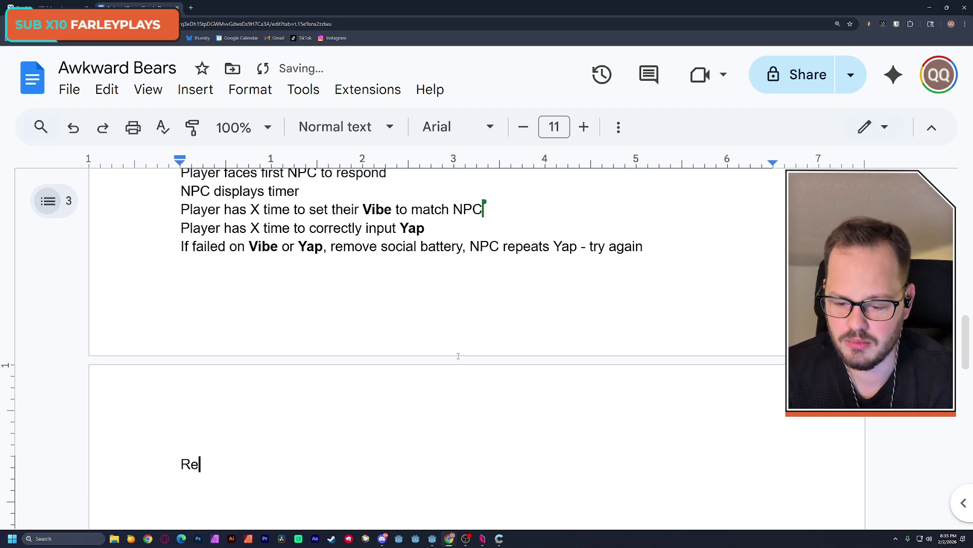
key(BackSpace)
key(BackSpace)
text(eat )
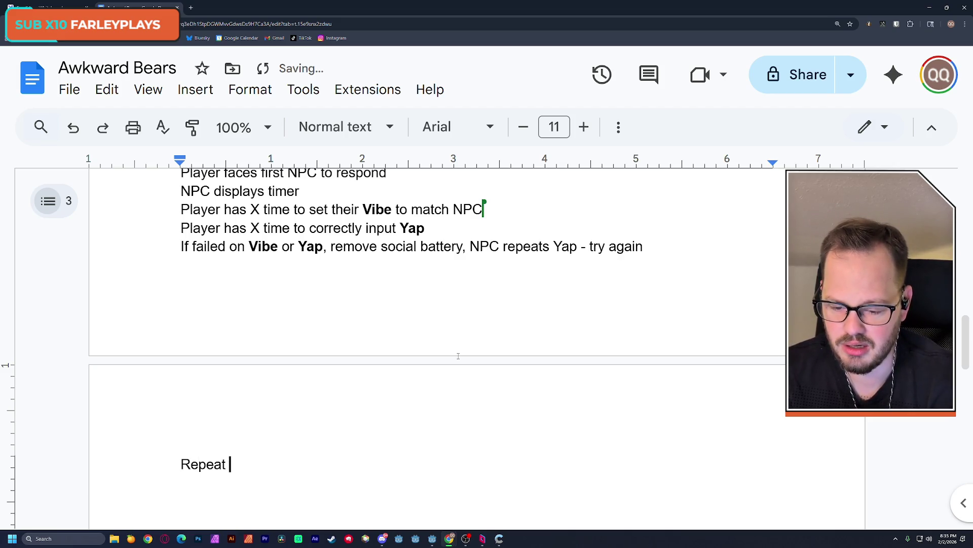
text(for all NPC)
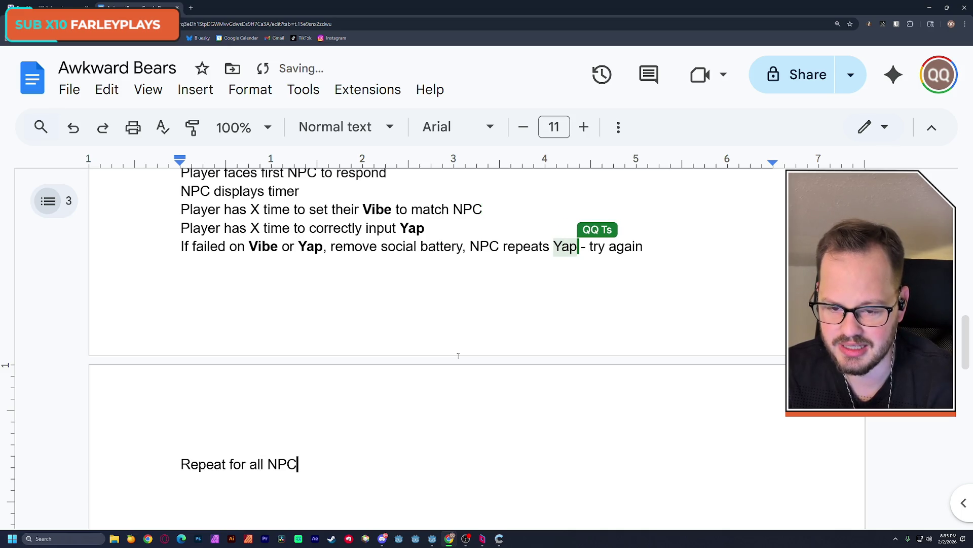
text(s that have )
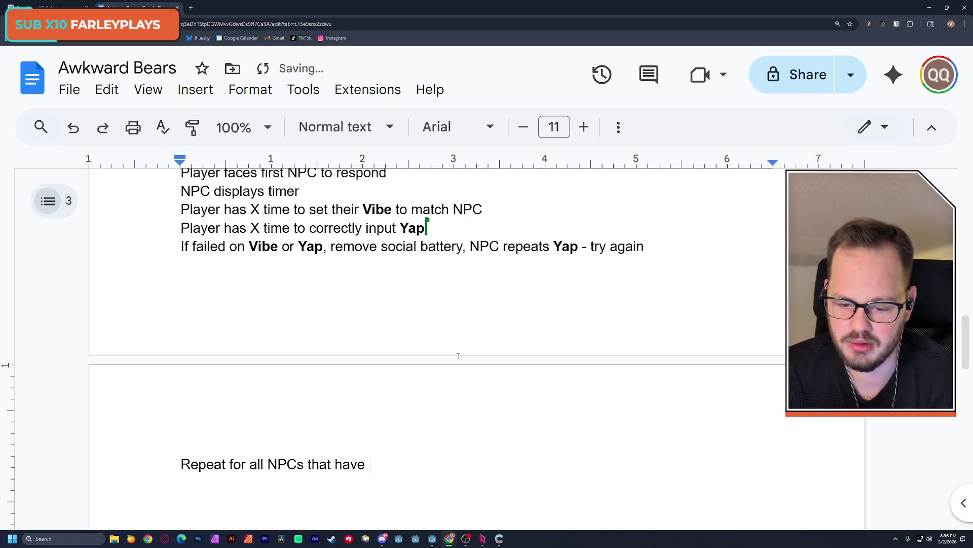
text(YA)
key(BackSpace)
text(ap)
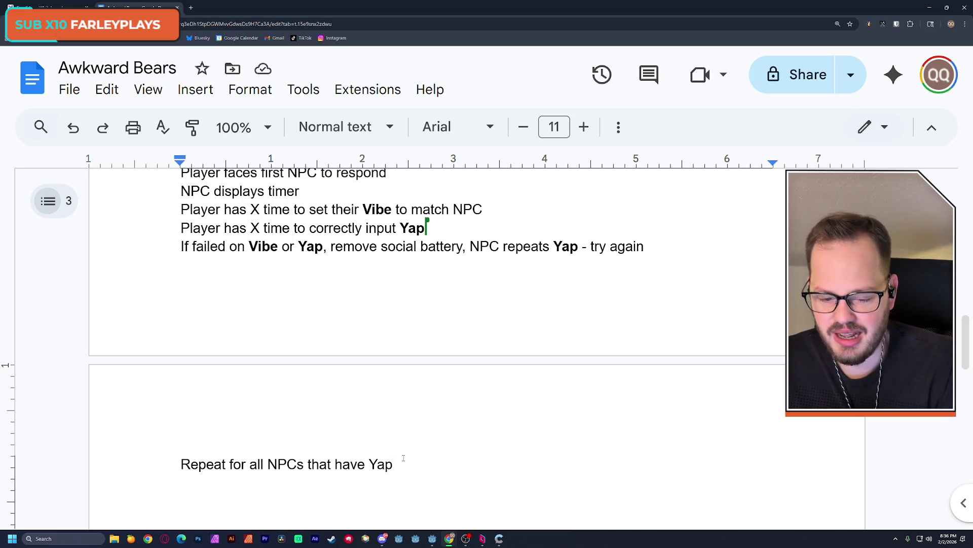
Add the line 'Conversations ends when no more NPCs need responses.'
key(Return)
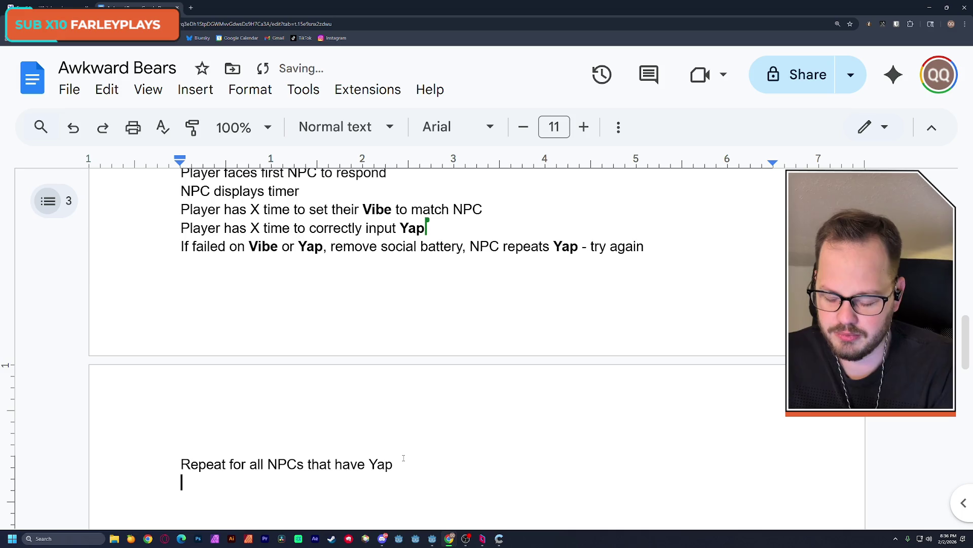
text(Conversa)
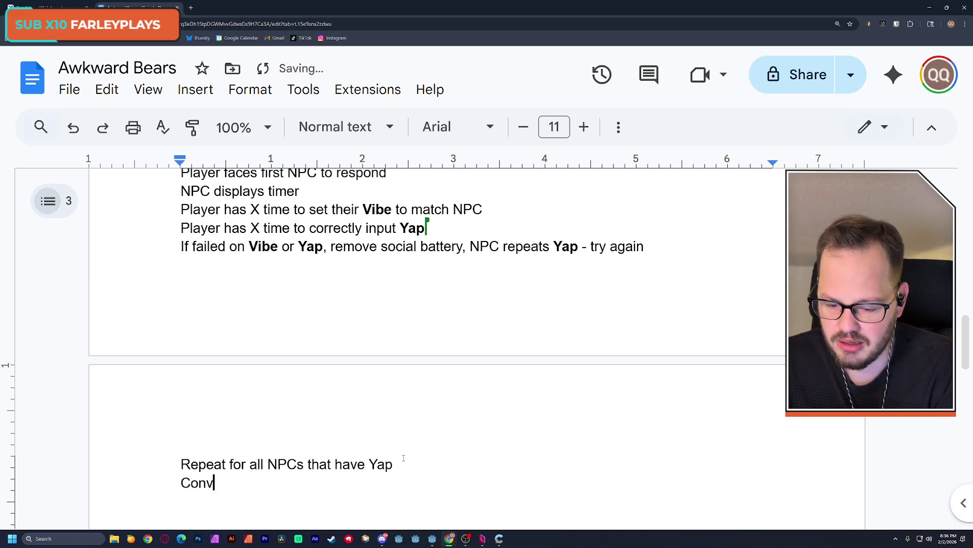
text(tions )
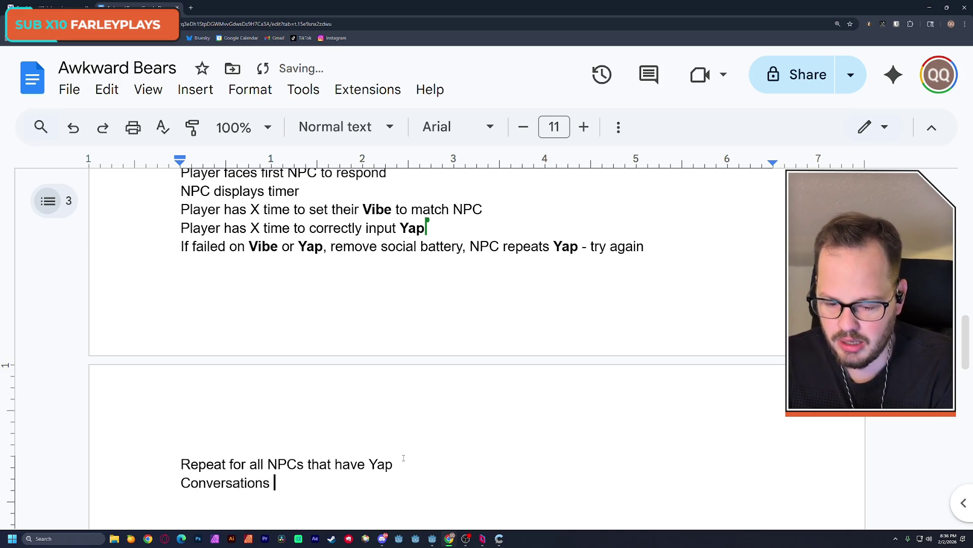
text(ends when N)
key(BackSpace)
text(no more )
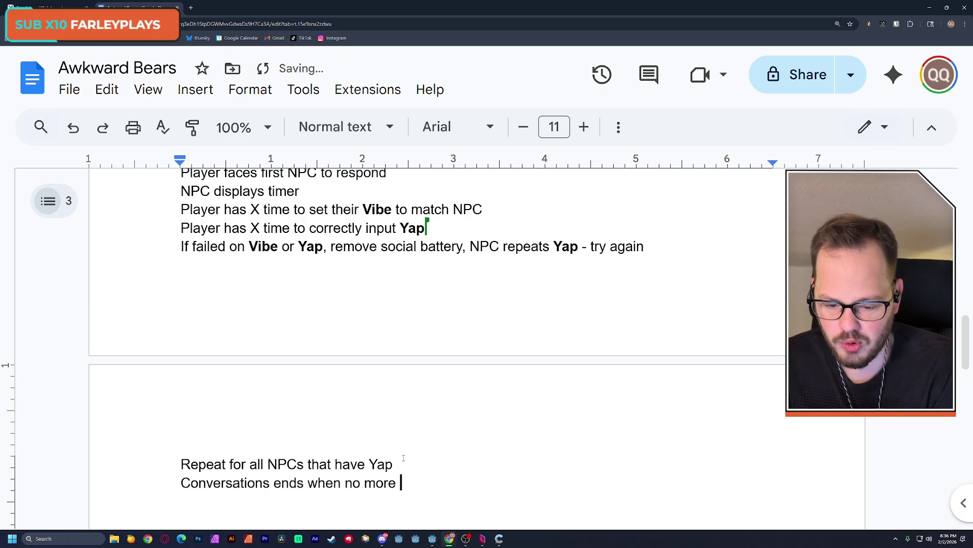
text(NPCs have )
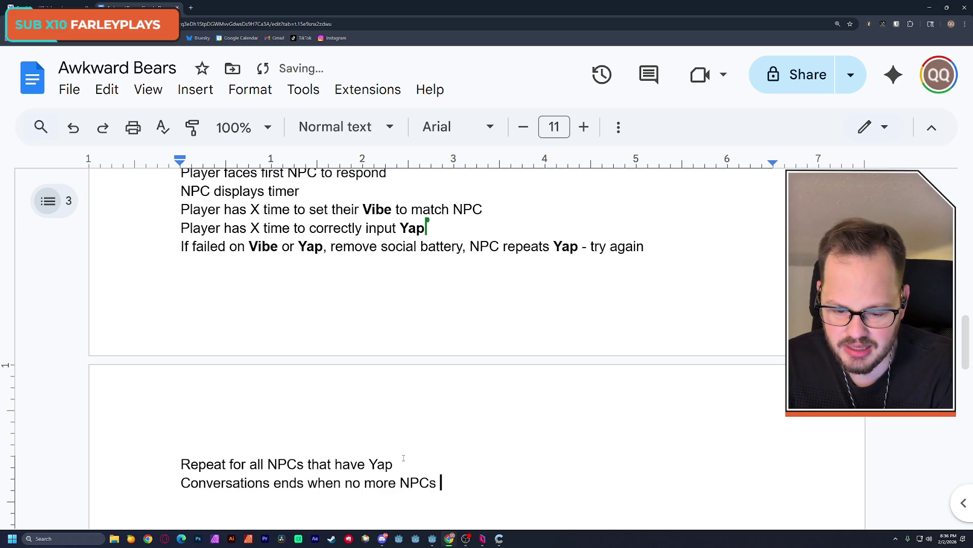
text(Yap)
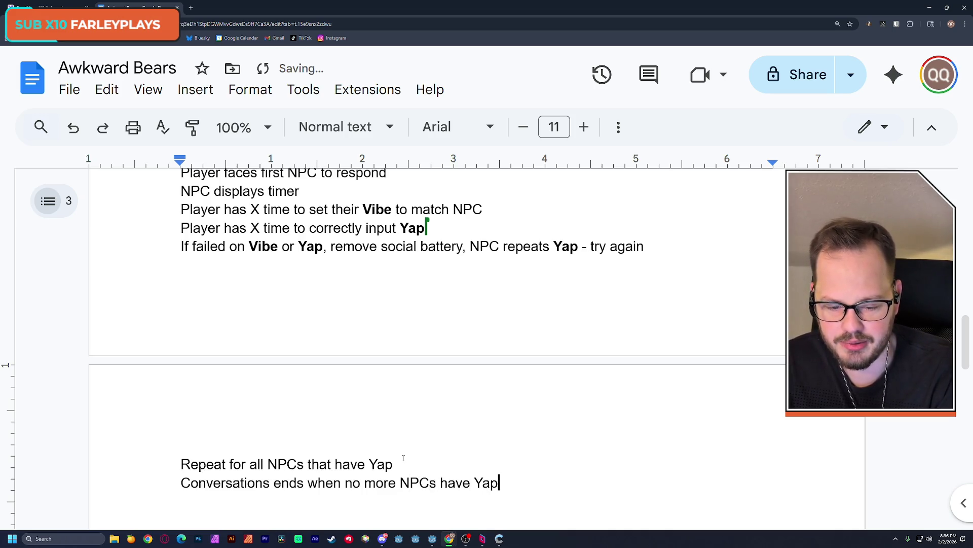
key(BackSpace)
key(BackSpace)
key(BackSpace)
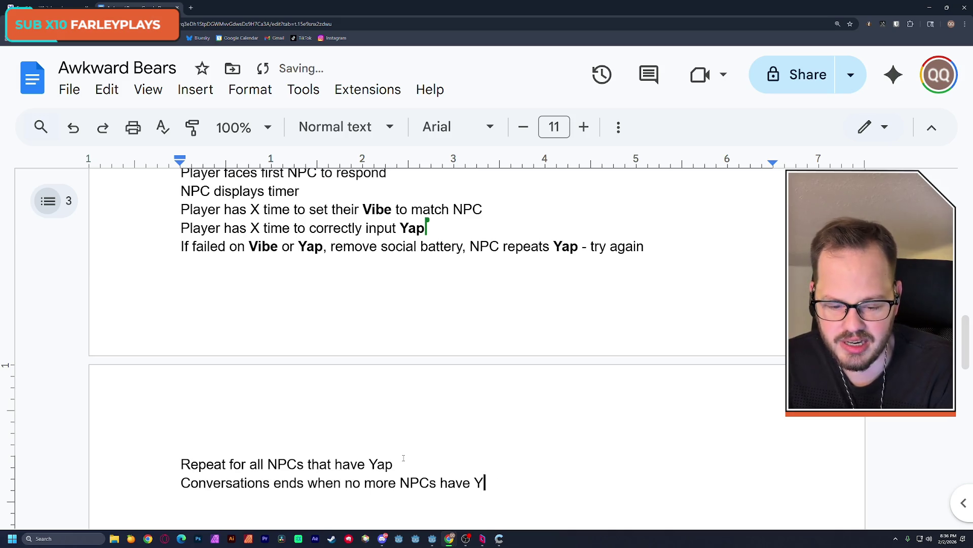
text(need )
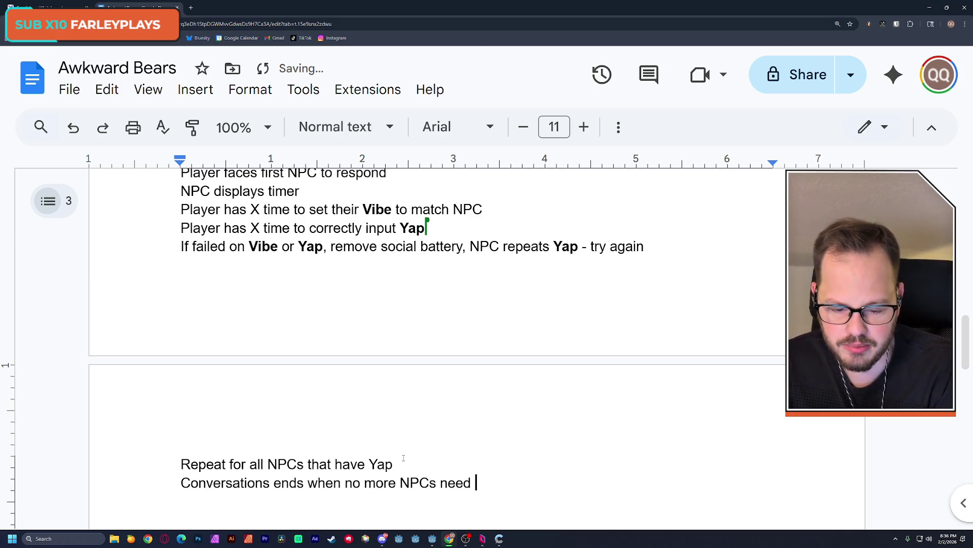
text(responses.)
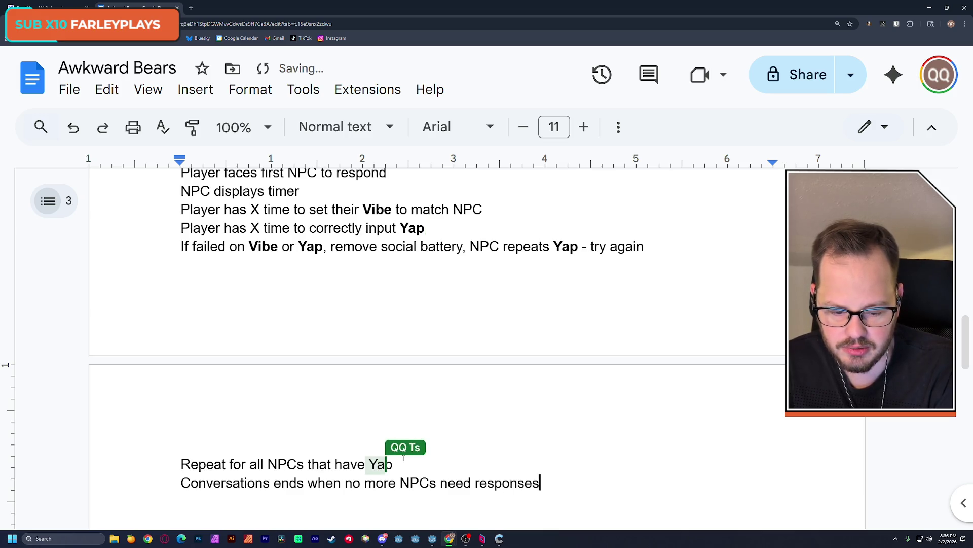
scroll(497, 416, down, 2)
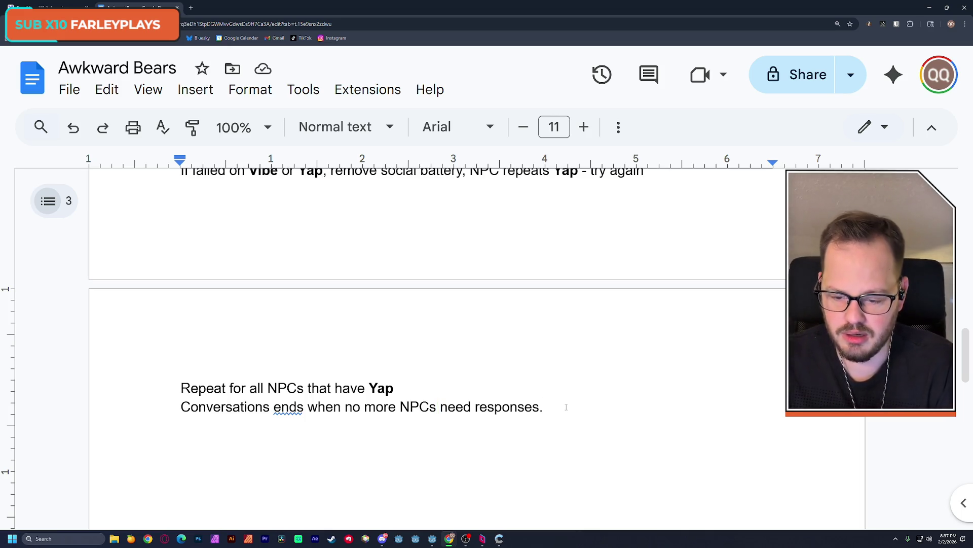
Add a new line 'Leave circle to find another conversation.' below the conversation steps
key(Return)
key(Return)
text(Leave )
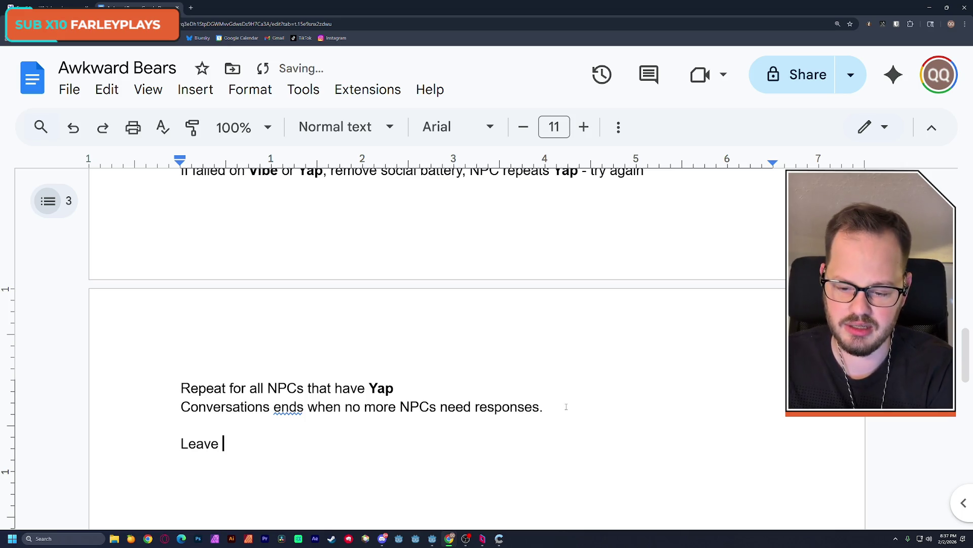
text(circle to find another conversations)
key(BackSpace)
text(.)
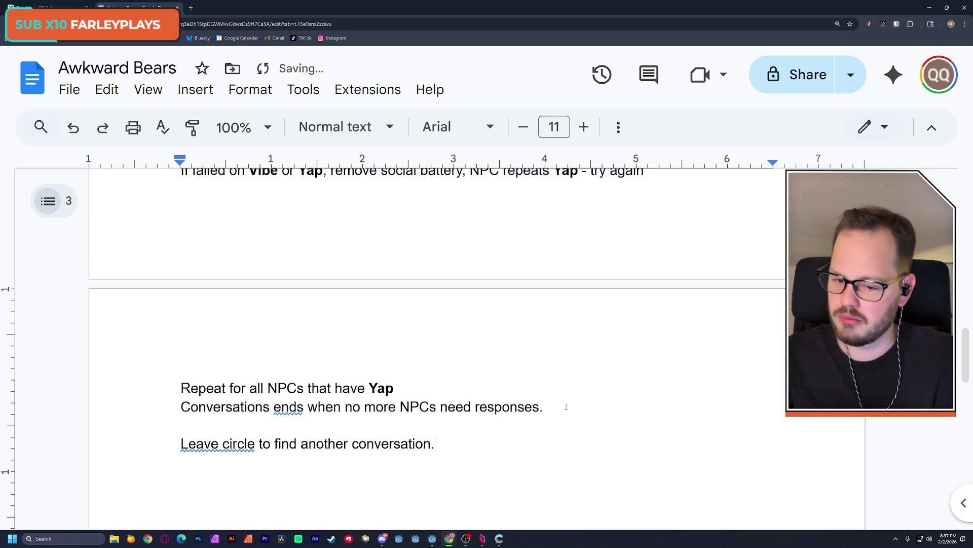
Remove the trailing space after 'Player walks towards circle' in the first step
scroll(586, 386, up, 1)
scroll(586, 385, up, 3)
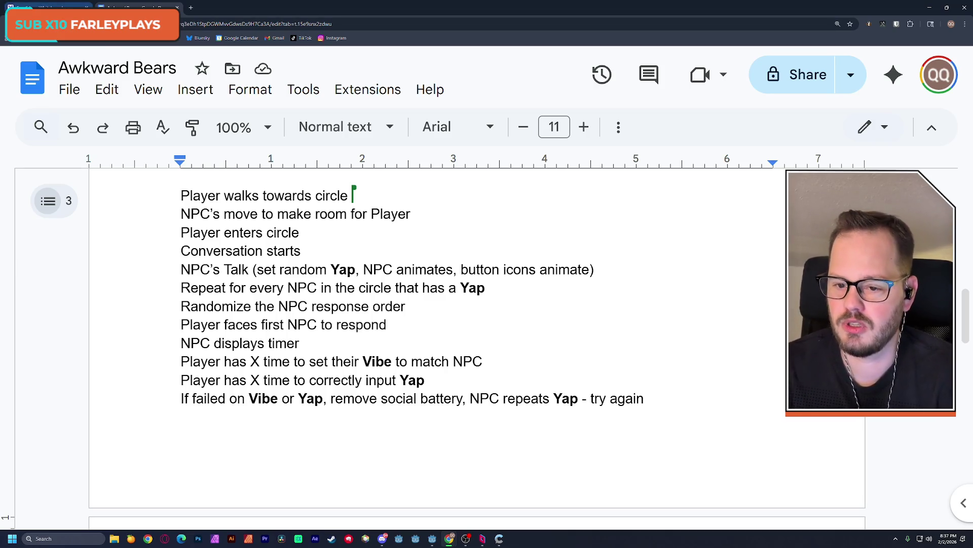
scroll(230, 239, up, 1)
key(BackSpace)
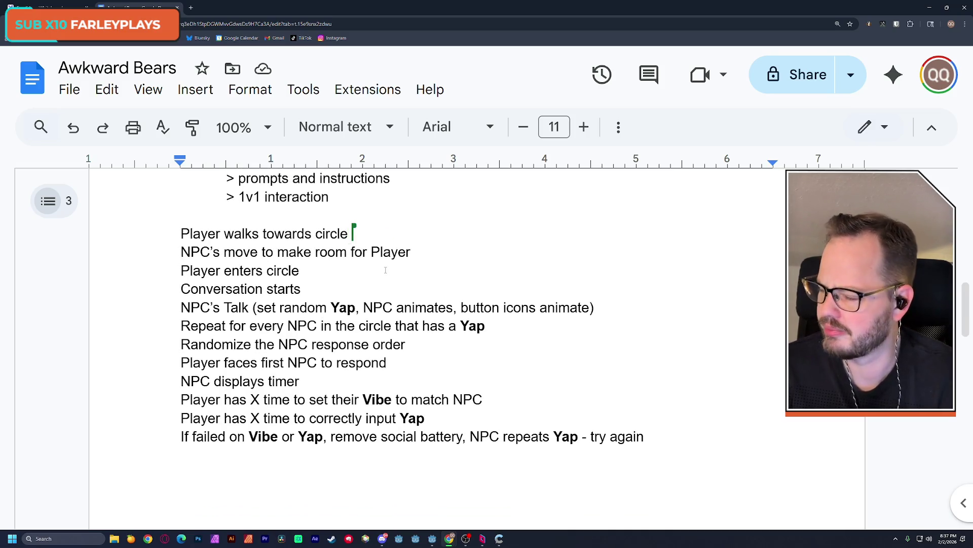
Run the world scene in Godot and walk the player cube around the NPC circle with WASD
click(433, 540)
click(903, 21)
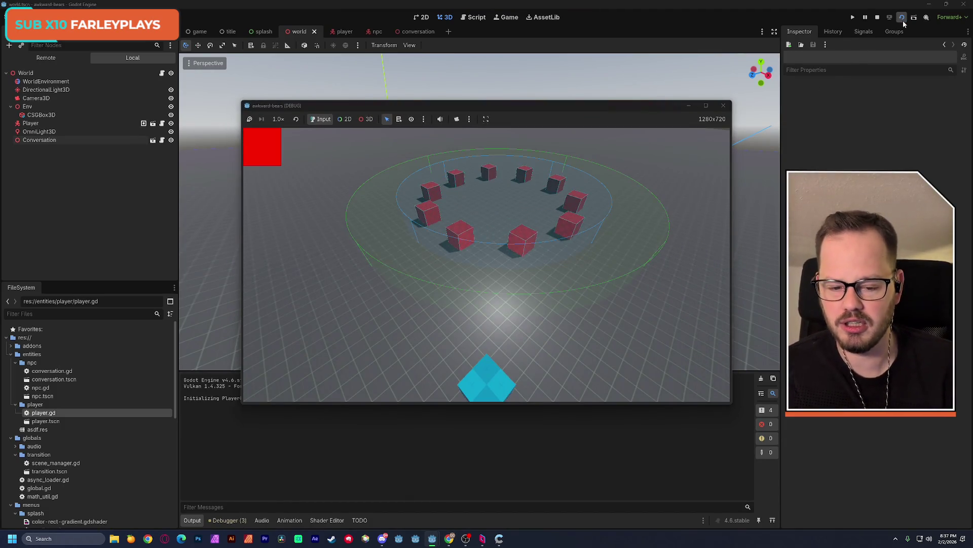
key(w)
key(a)
key(a)
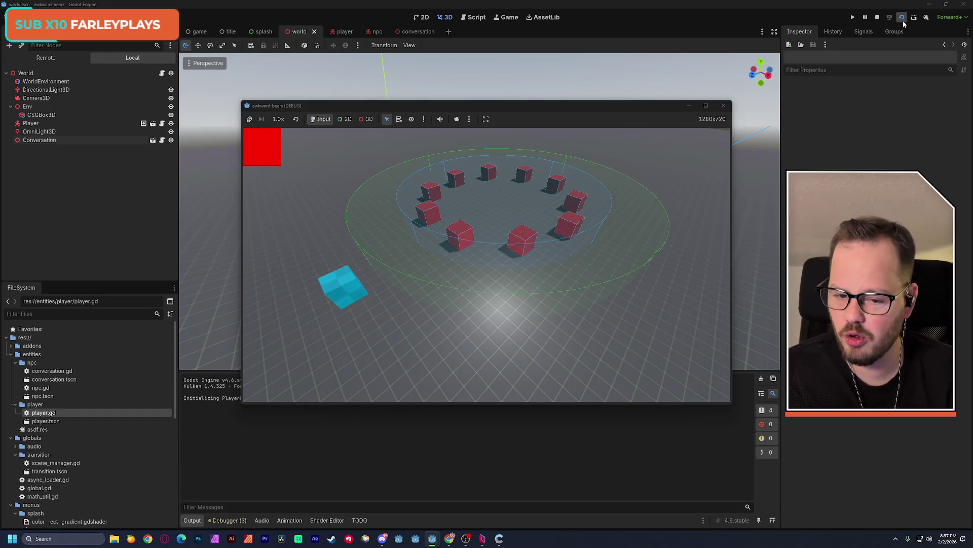
key(w)
key(d)
key(w)
key(s)
key(d)
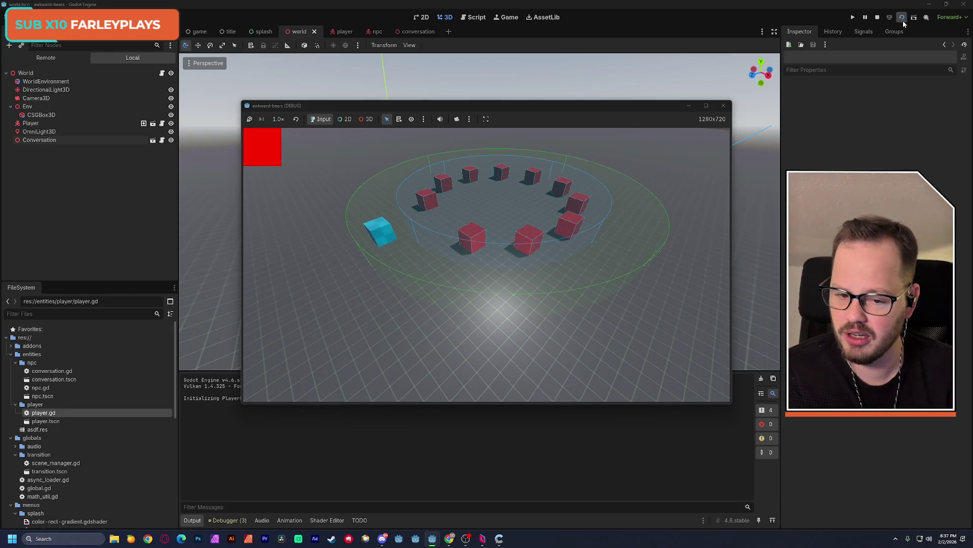
Steer the player cube into the NPC ring until it turns white, then stop the game
key(d)
key(w)
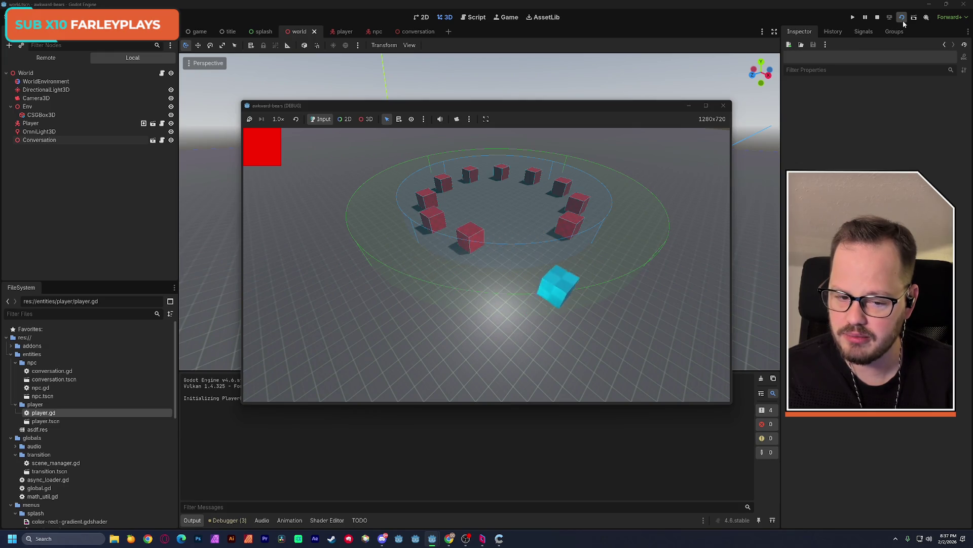
key(s)
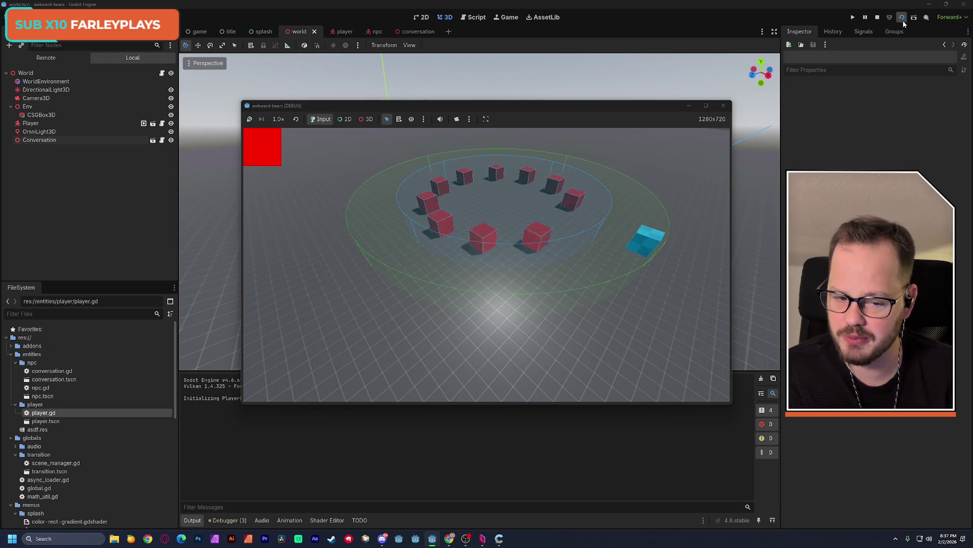
key(a)
key(w)
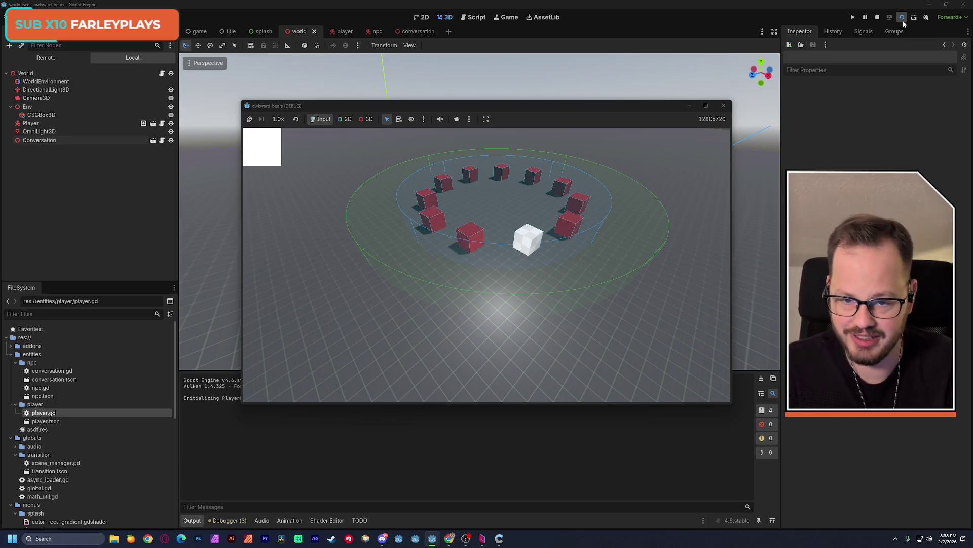
click(724, 106)
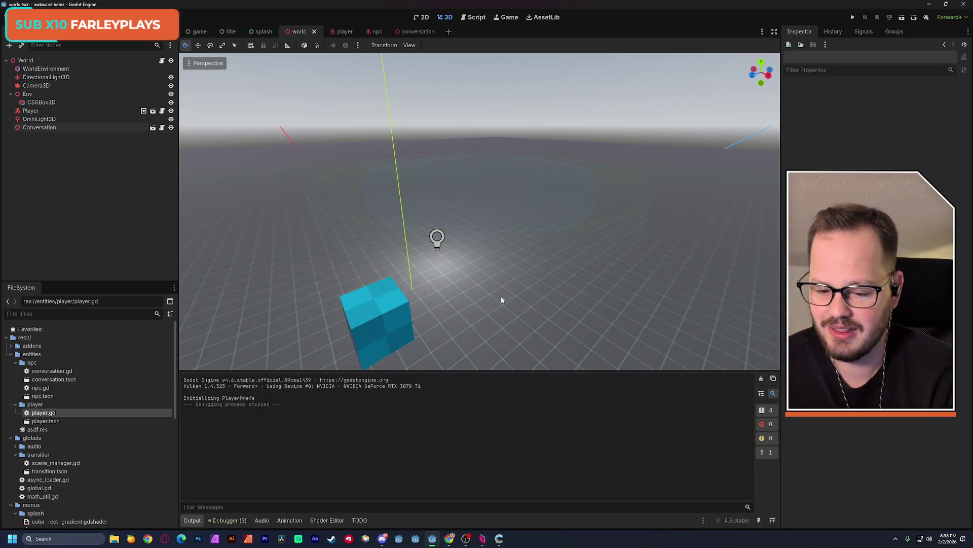
Open Project Settings at Display > Window and scroll down to the Stretch section
click(43, 17)
click(56, 47)
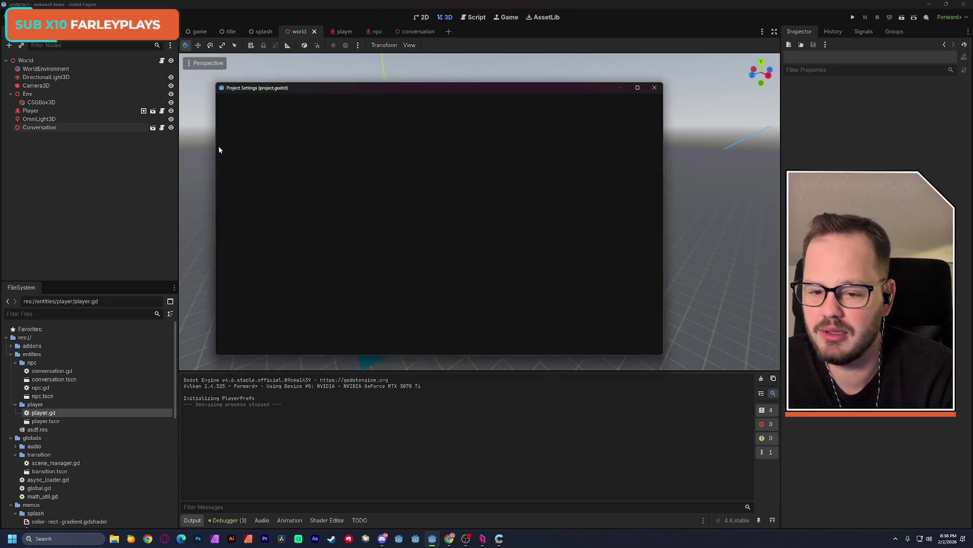
scroll(366, 298, down, 1)
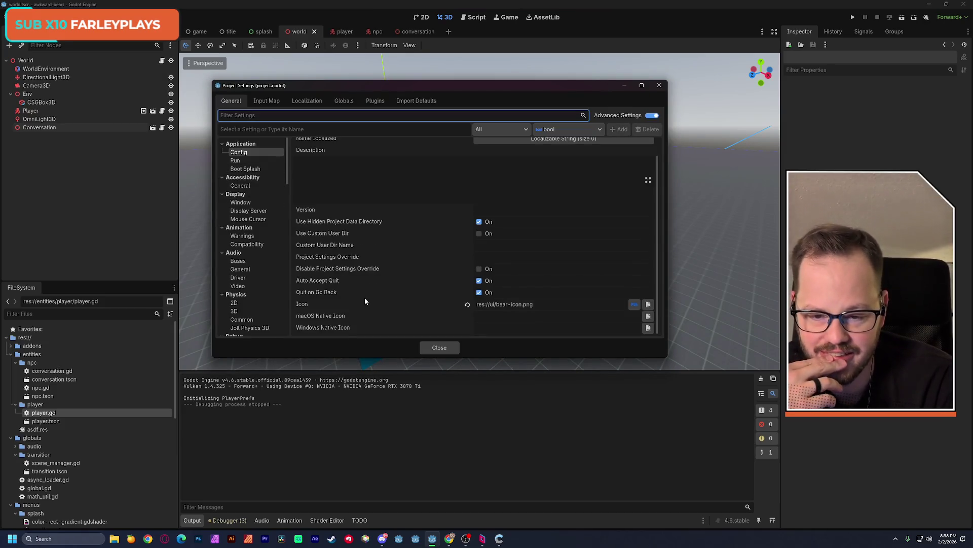
click(256, 204)
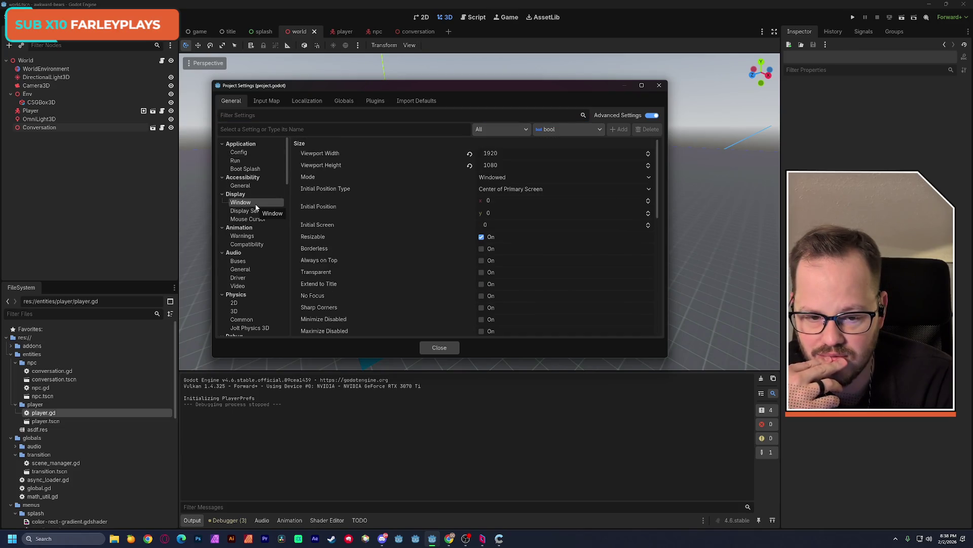
scroll(322, 239, down, 6)
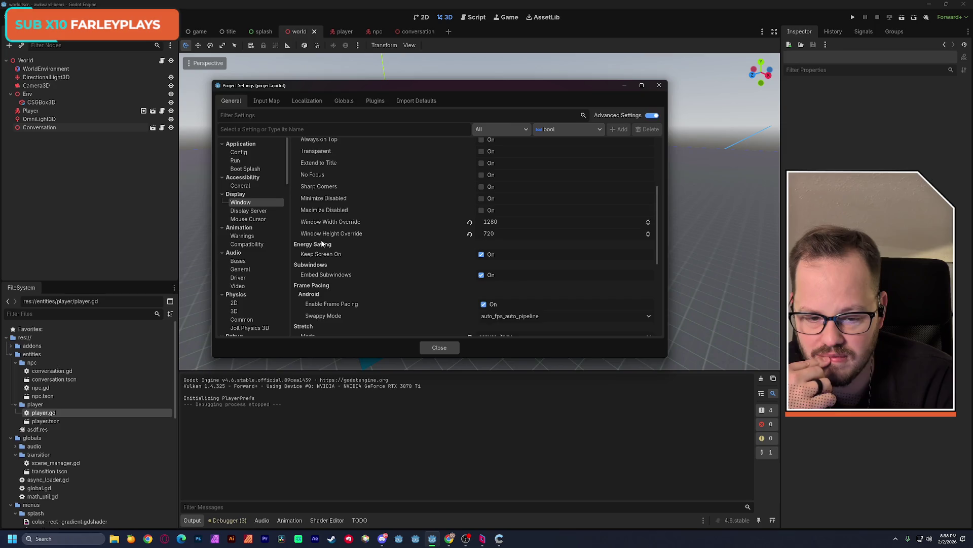
scroll(322, 244, down, 4)
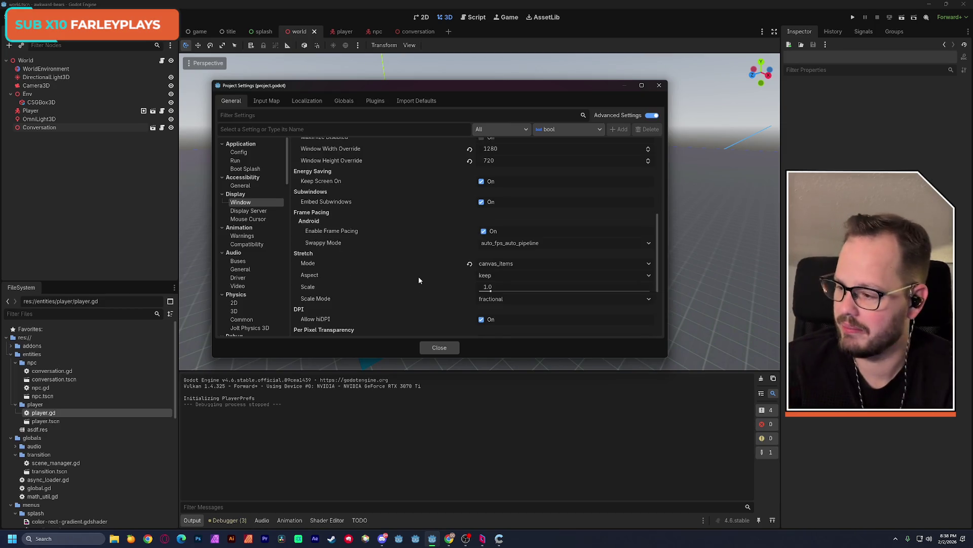
Review the Stretch Aspect choices, leave it on keep, and return to the Awkward Bears doc
mouse_move(418, 279)
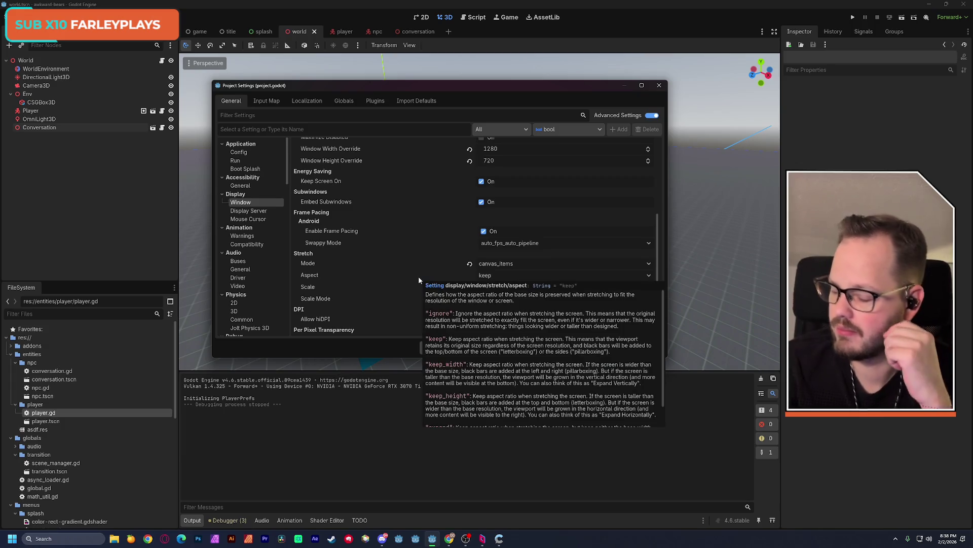
click(511, 276)
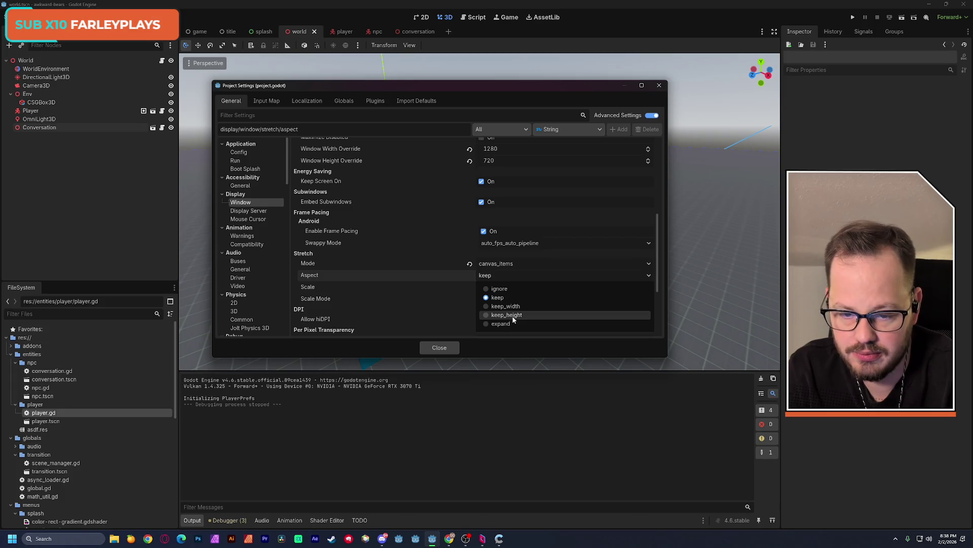
click(442, 282)
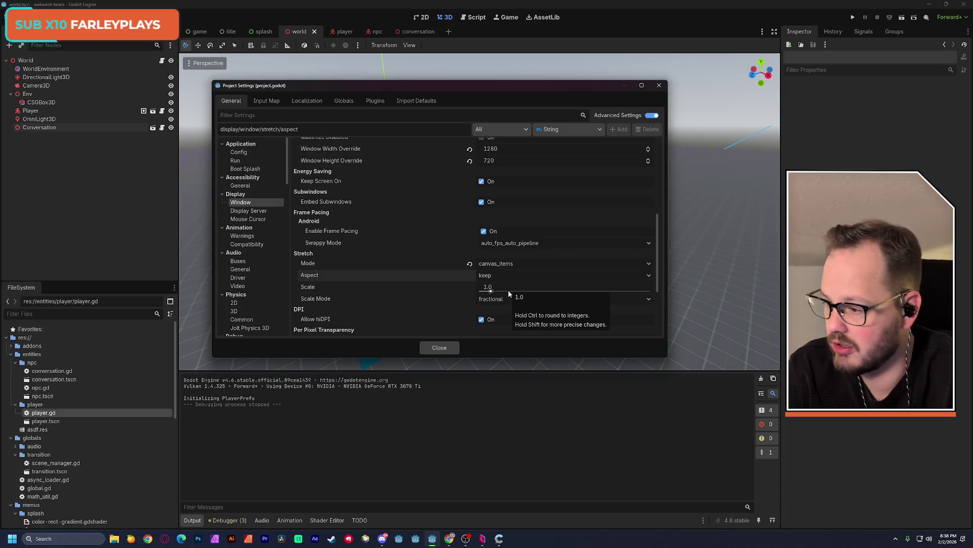
key(alt+Tab)
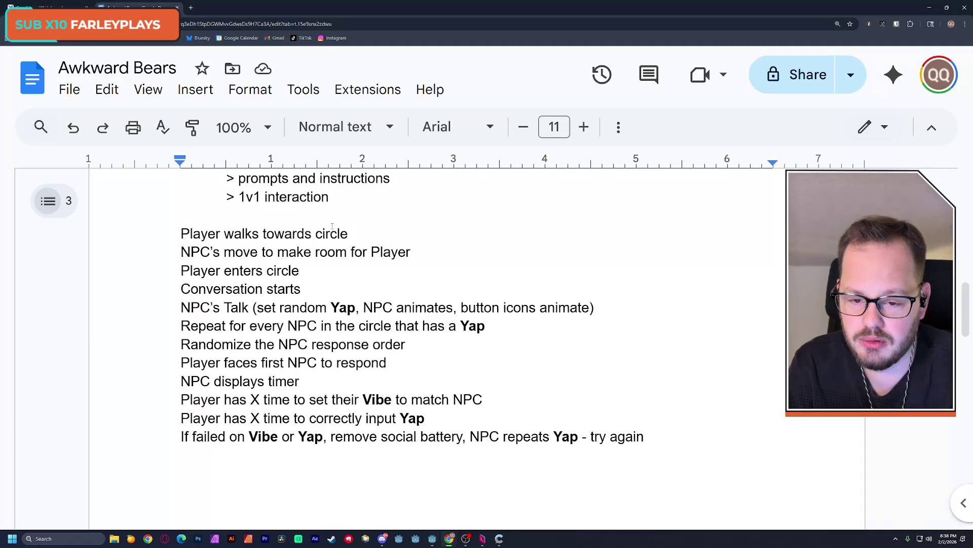
scroll(360, 262, up, 5)
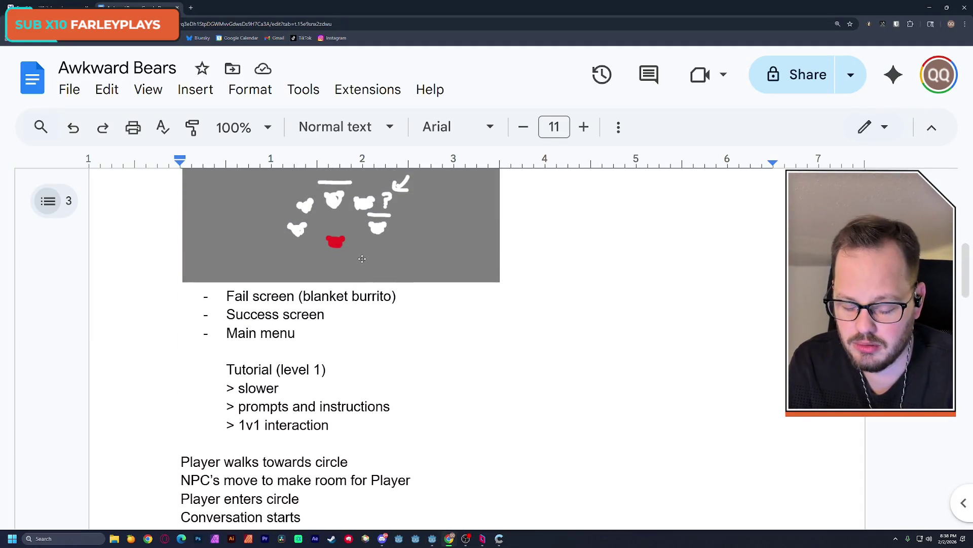
scroll(422, 269, up, 5)
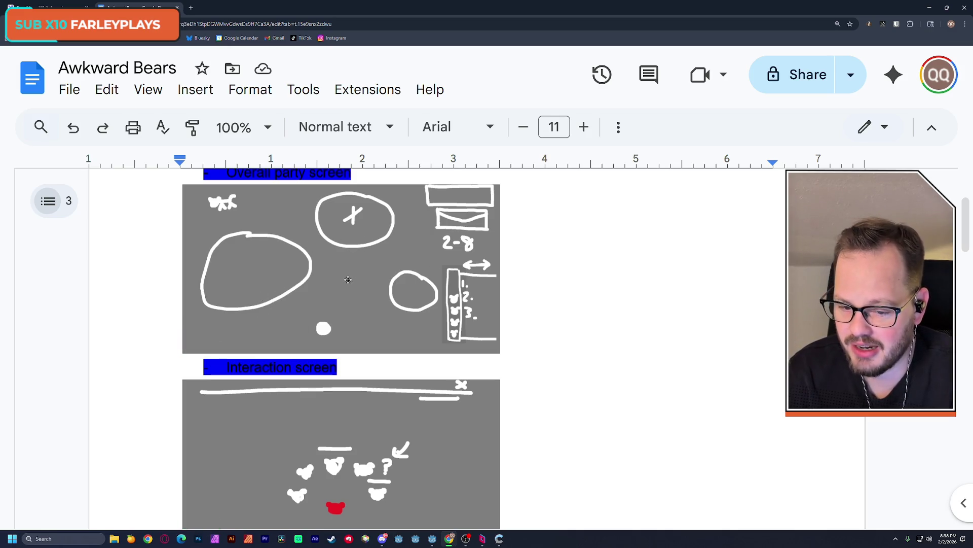
scroll(309, 387, down, 2)
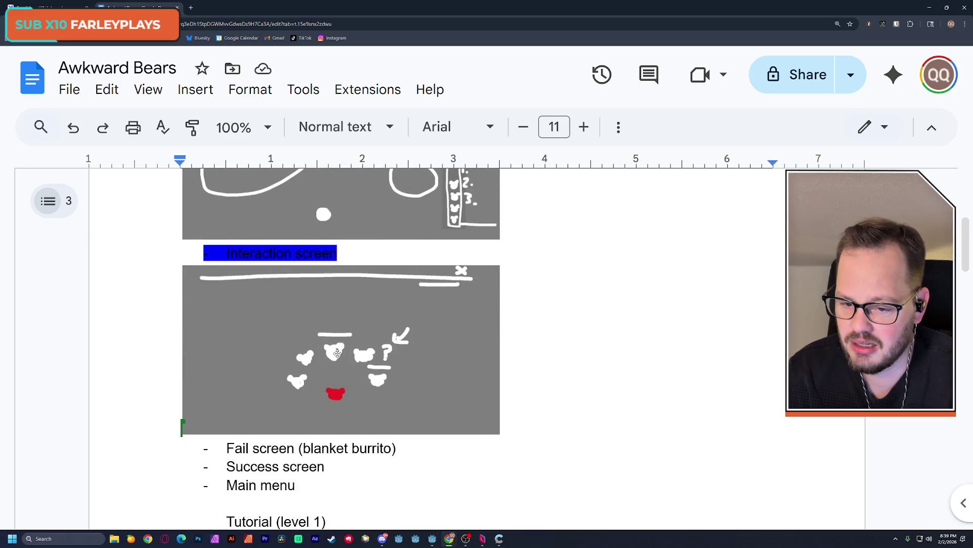
scroll(324, 370, up, 3)
scroll(335, 345, down, 2)
scroll(340, 323, up, 1)
scroll(340, 323, up, 1)
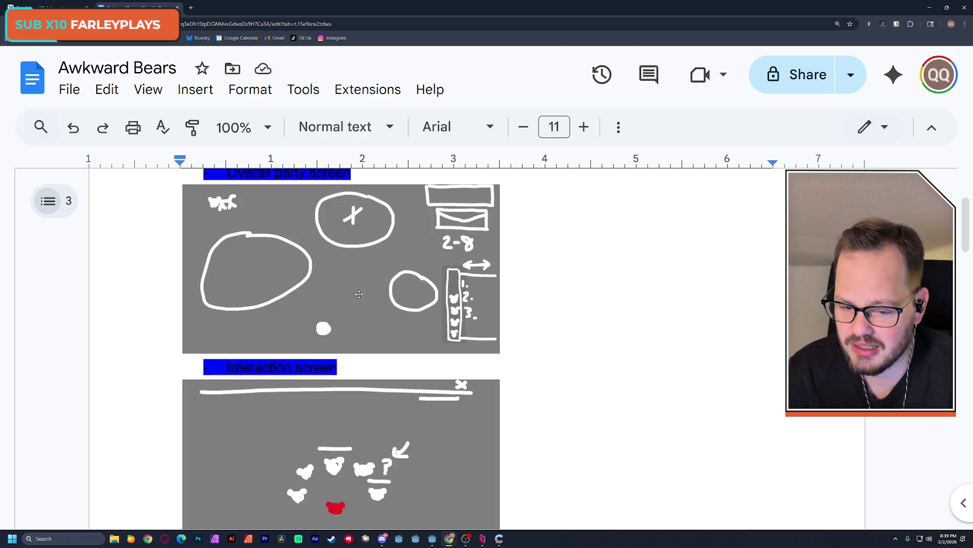
scroll(359, 294, up, 1)
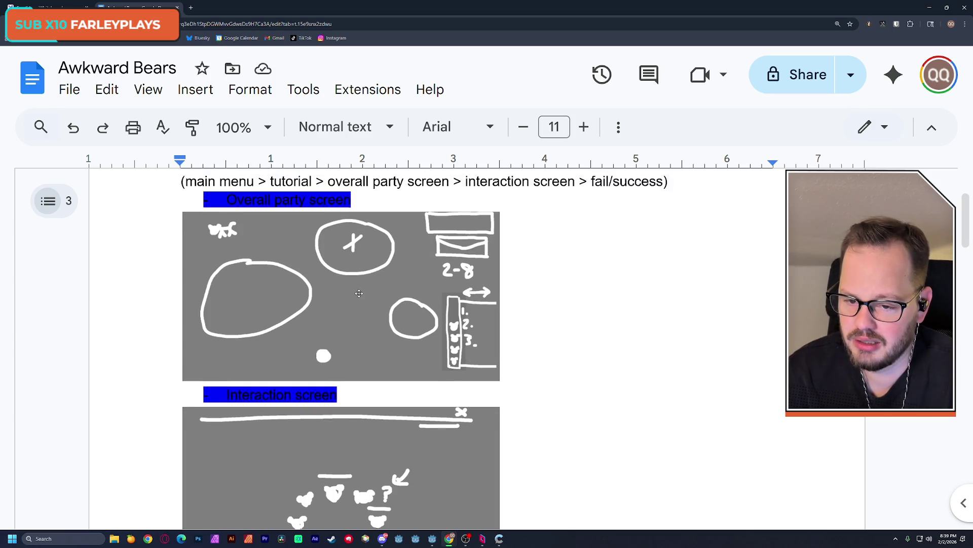
scroll(358, 294, down, 3)
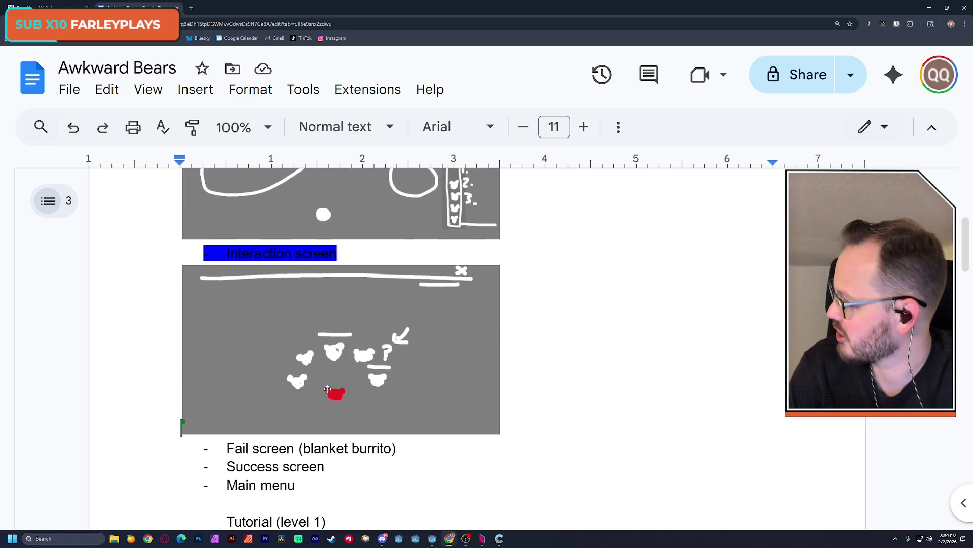
scroll(337, 368, up, 3)
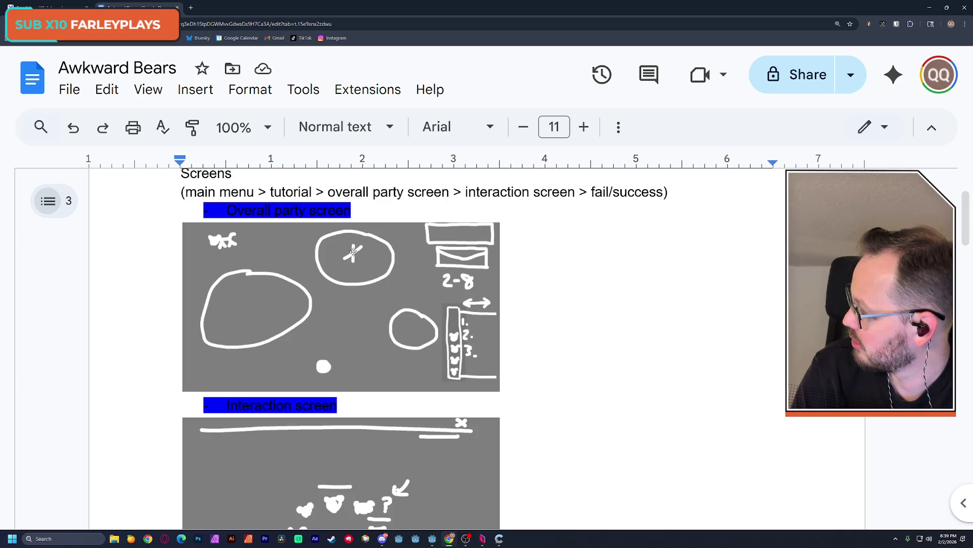
key(alt+Tab)
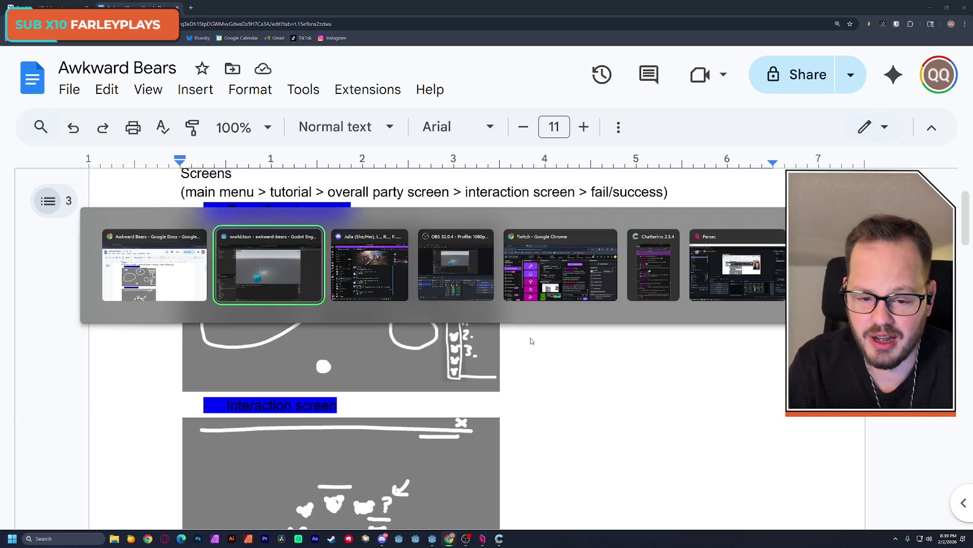
key(alt+Tab)
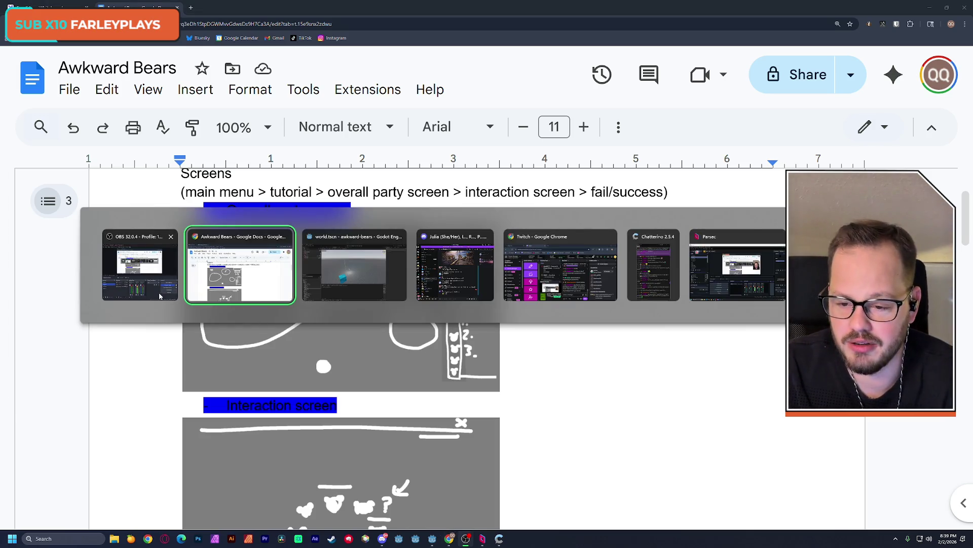
key(alt+Tab)
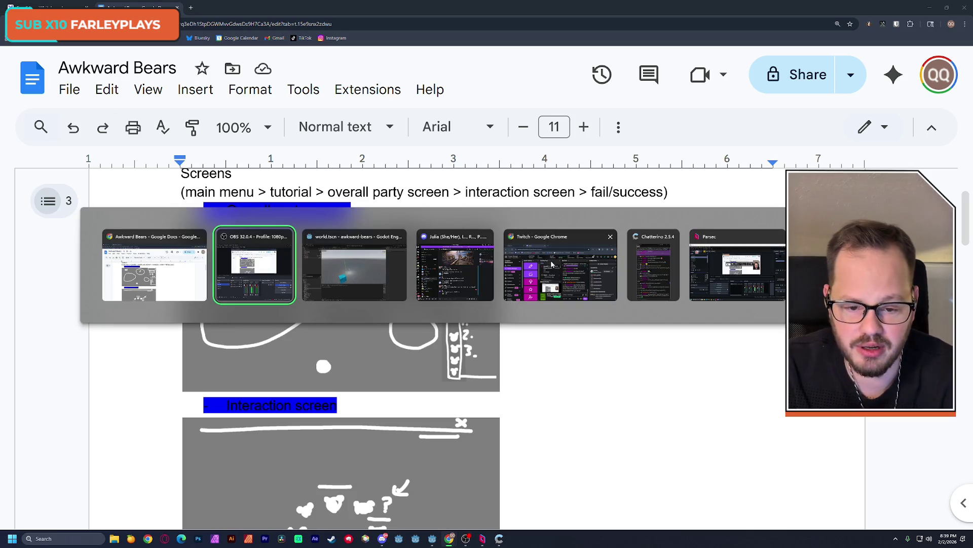
click(352, 262)
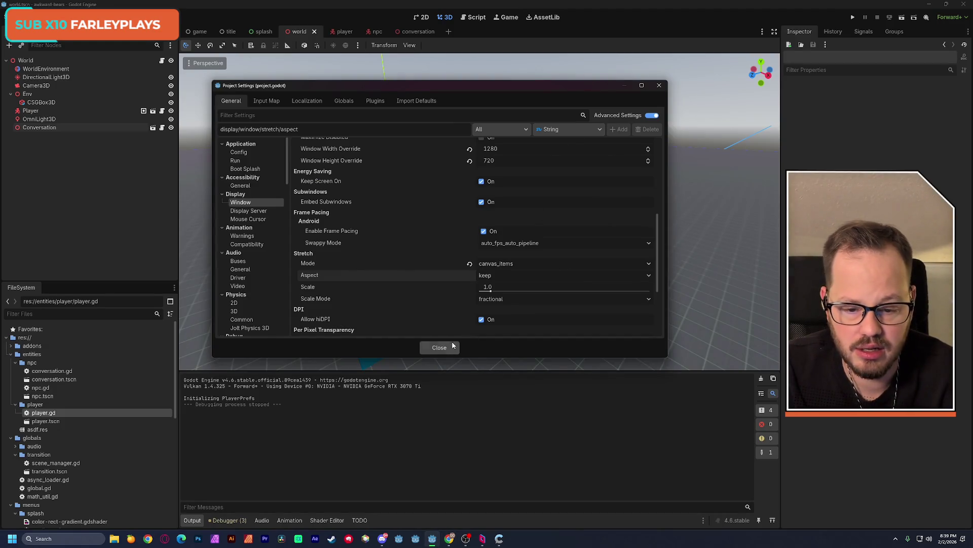
Close Project Settings, orbit the world scene from above, low and toward the cyan cube, then return to the doc
click(446, 346)
mouse_move(472, 294)
middle_down()
mouse_move(490, 370)
mouse_move(481, 370)
mouse_move(509, 369)
mouse_move(462, 285)
middle_up()
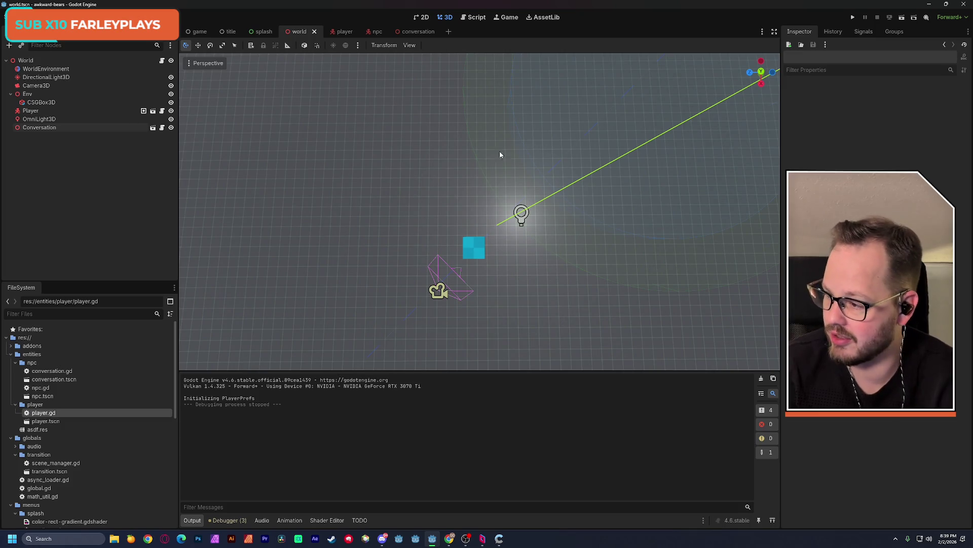
middle_drag(491, 212, 491, 209)
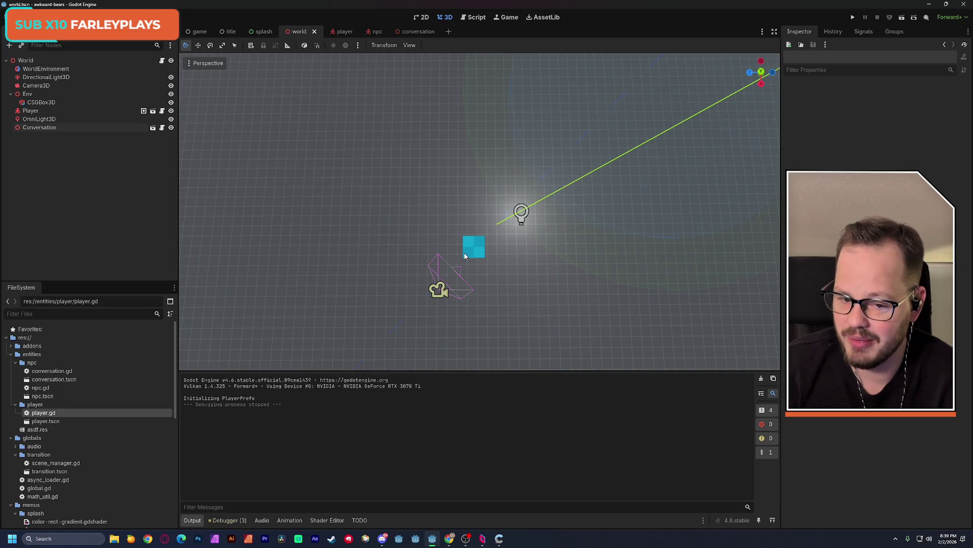
mouse_move(465, 253)
middle_down()
mouse_move(465, 132)
mouse_move(487, 273)
middle_up()
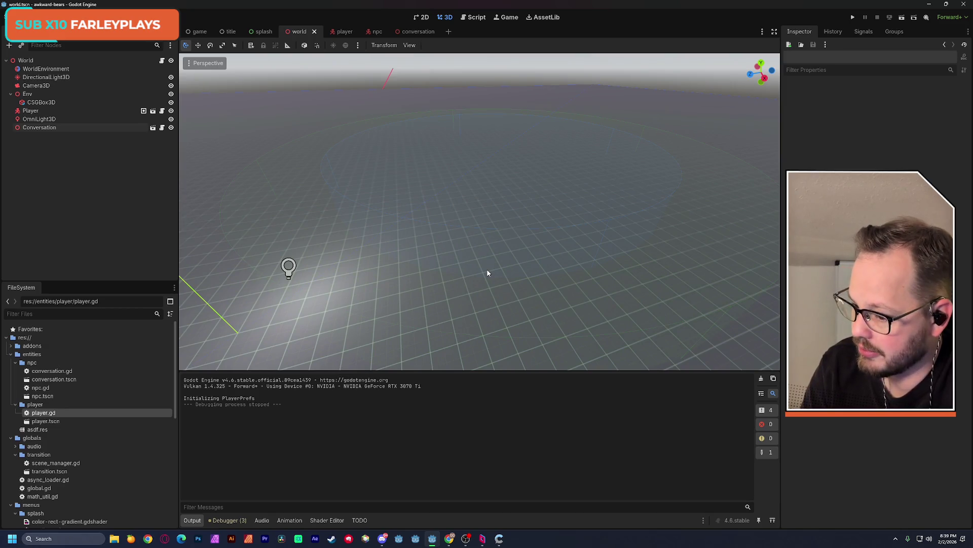
mouse_move(475, 271)
middle_down()
mouse_move(439, 307)
mouse_move(442, 289)
middle_up()
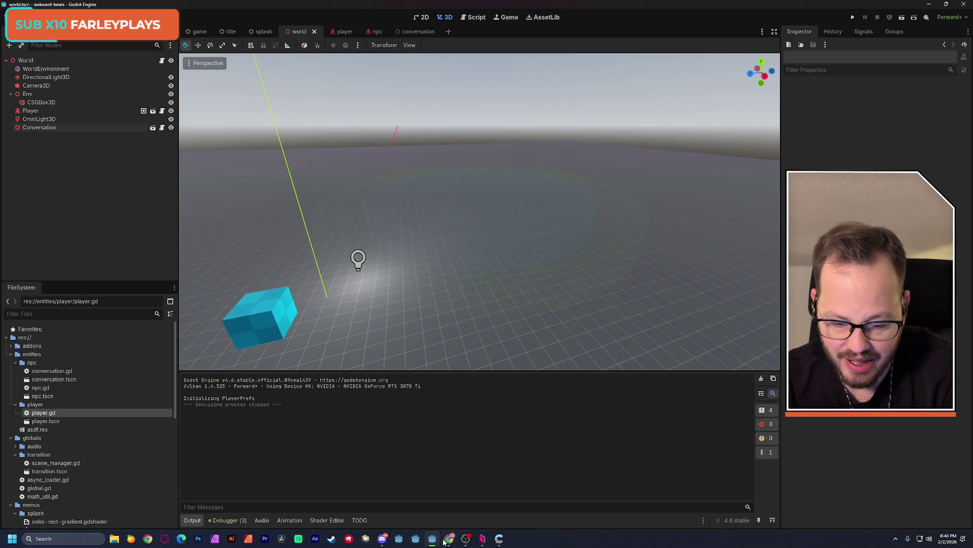
mouse_move(449, 539)
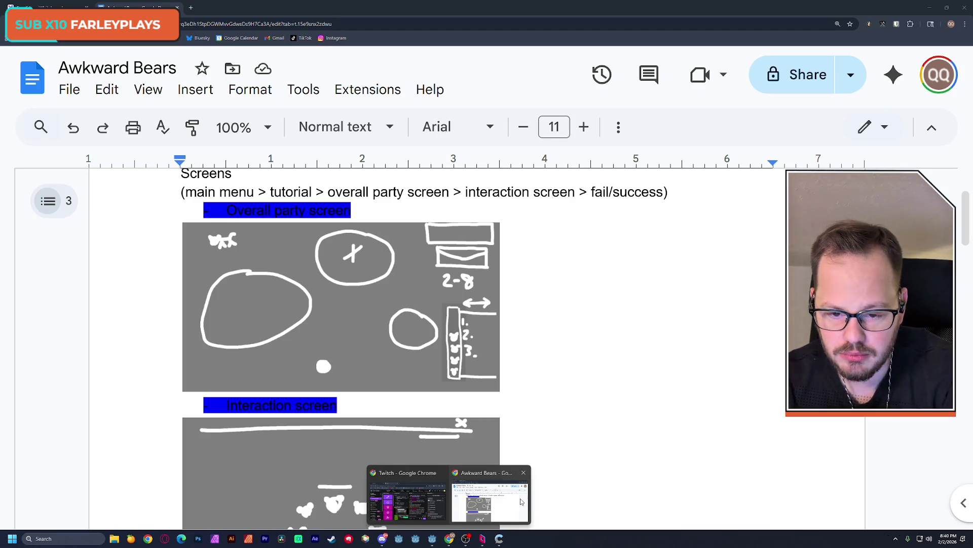
click(522, 502)
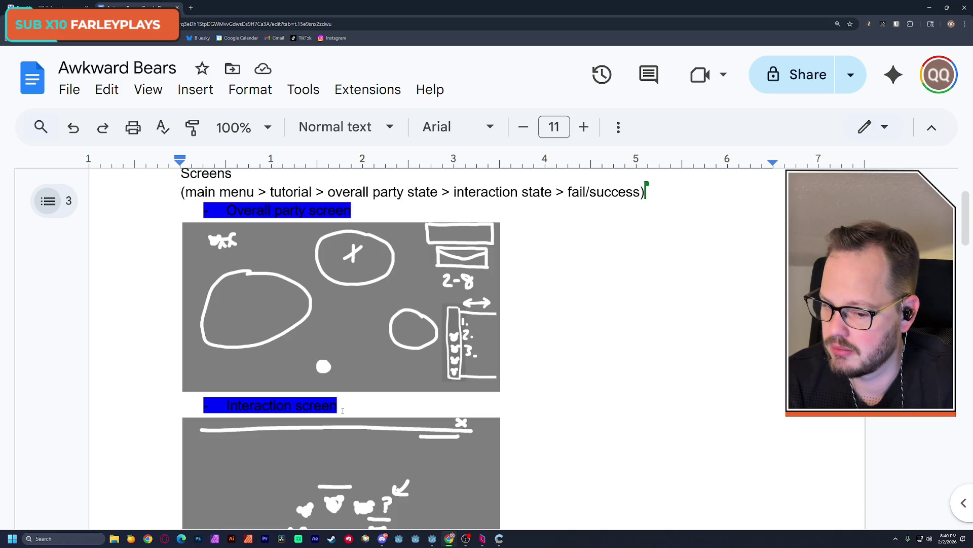
Scroll through the interaction sketch, then switch to the drawing board with the dark red rectangle
scroll(343, 411, down, 1)
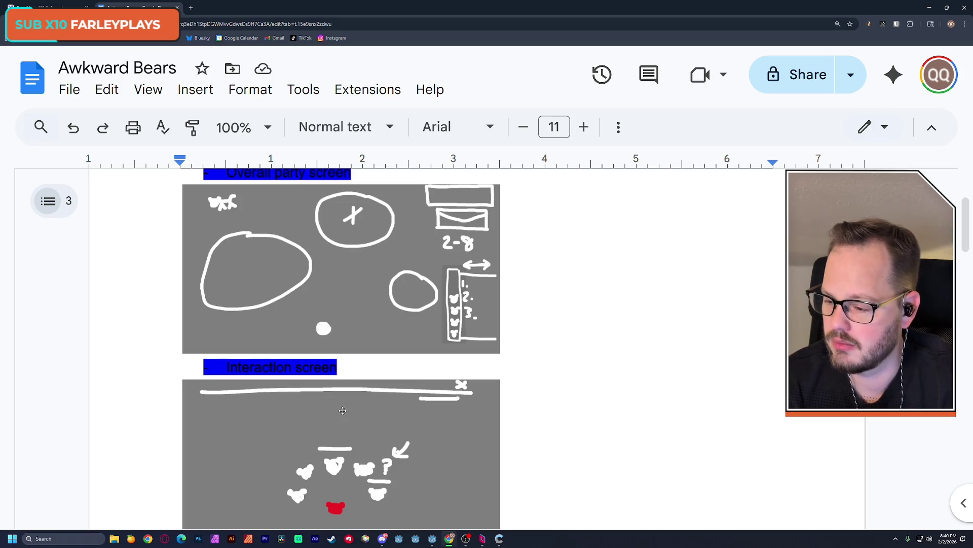
scroll(343, 412, down, 3)
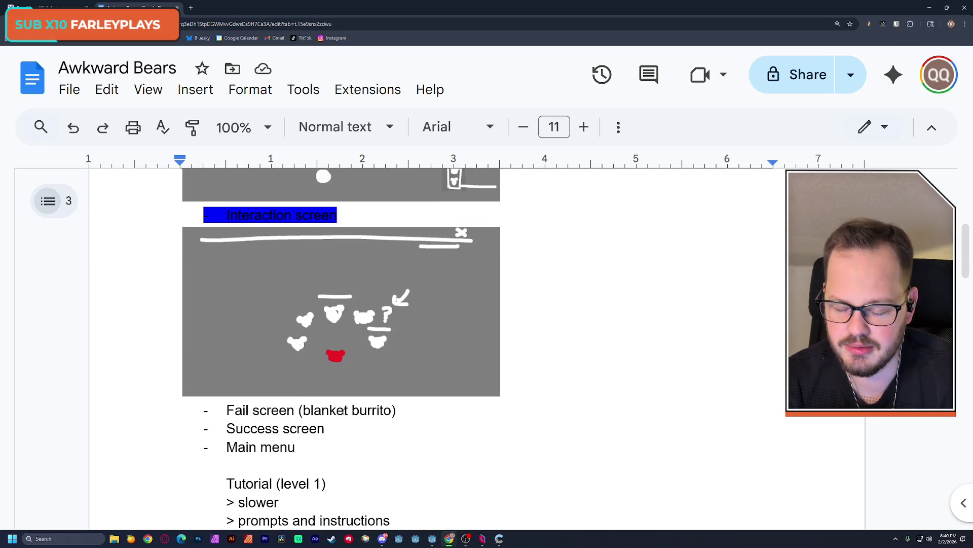
scroll(499, 411, up, 2)
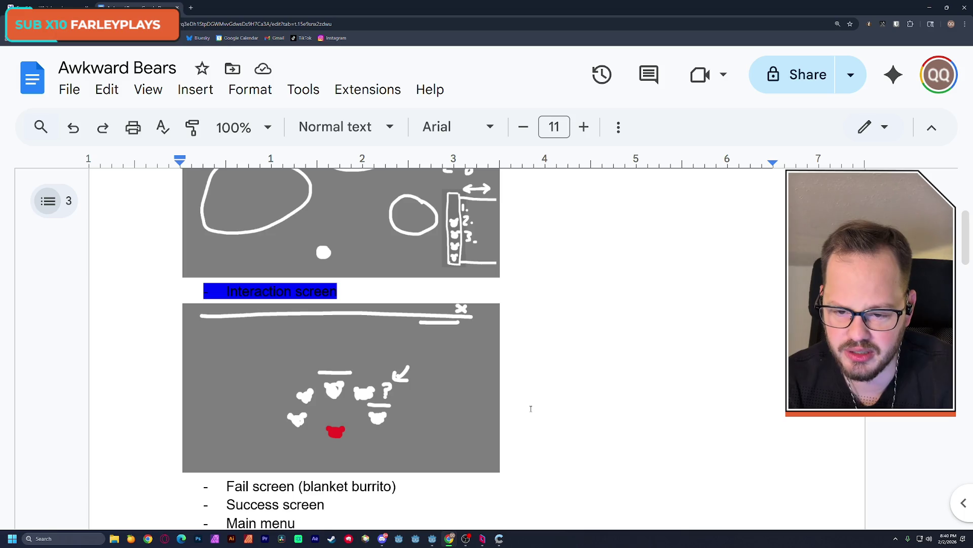
scroll(531, 408, up, 1)
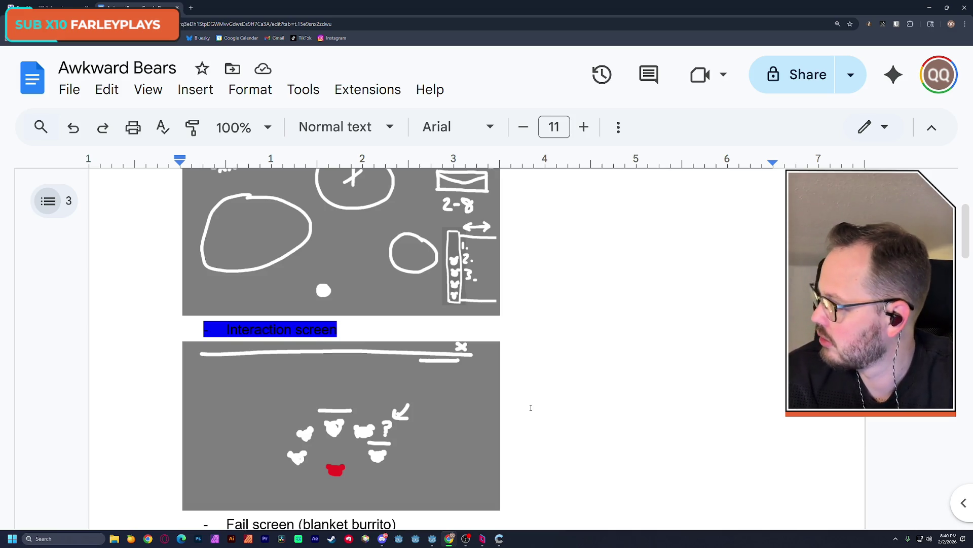
click(48, 7)
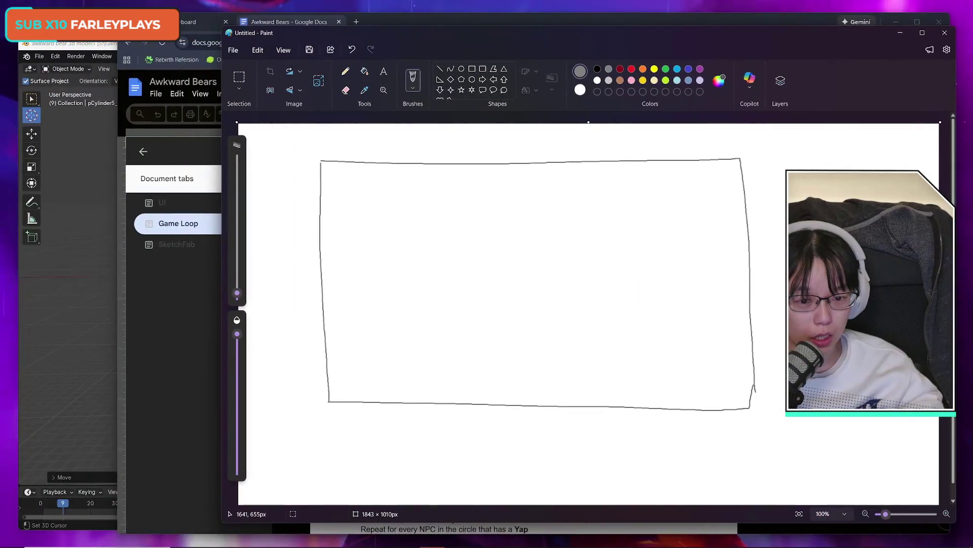
Sketch three circles and a rectangle in Paint, then undo them back to the original rectangle
mouse_move(465, 293)
mouse_down()
mouse_move(505, 324)
mouse_move(470, 287)
mouse_up()
mouse_move(499, 187)
mouse_down()
mouse_move(469, 238)
mouse_move(475, 181)
mouse_up()
mouse_move(710, 303)
mouse_down()
mouse_move(624, 327)
mouse_move(725, 307)
mouse_up()
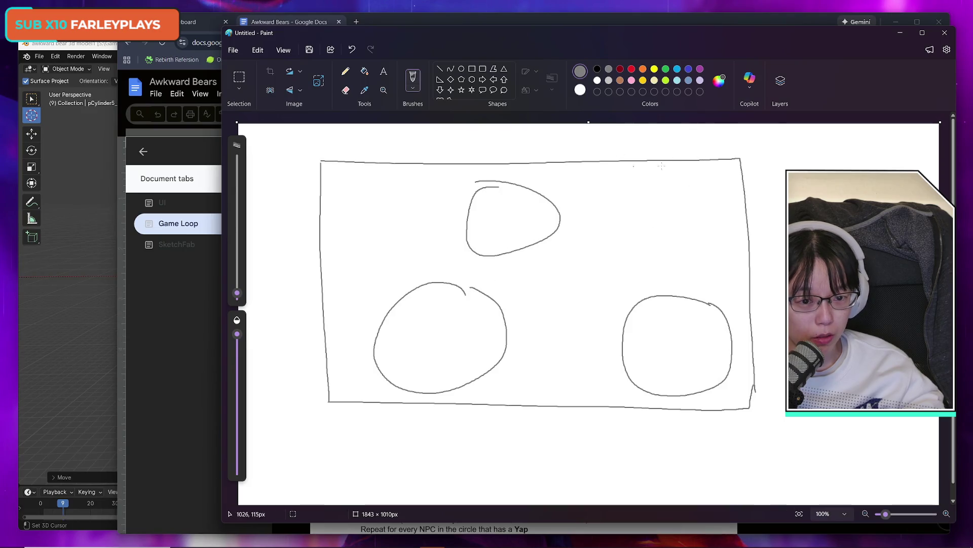
mouse_move(574, 170)
mouse_down()
mouse_move(740, 238)
mouse_move(563, 172)
mouse_up()
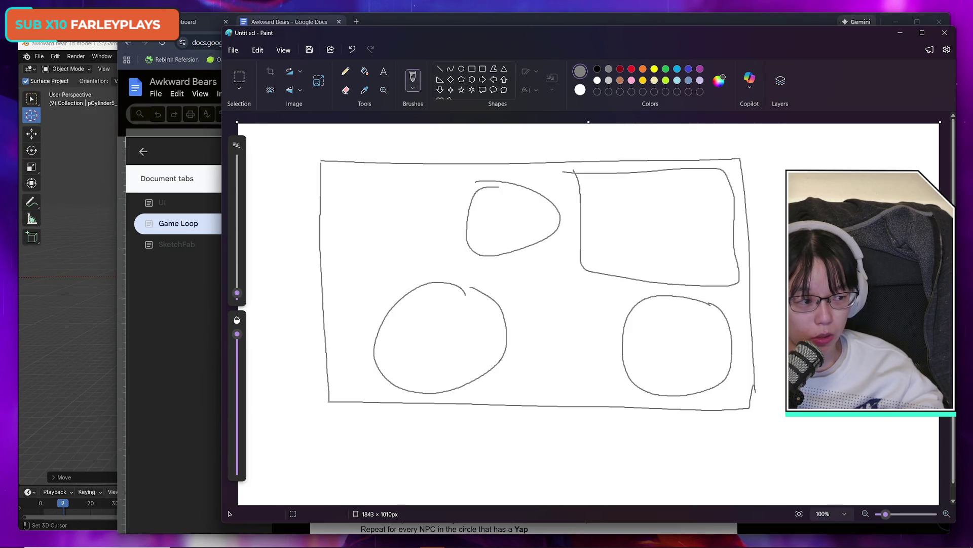
key(ctrl+z)
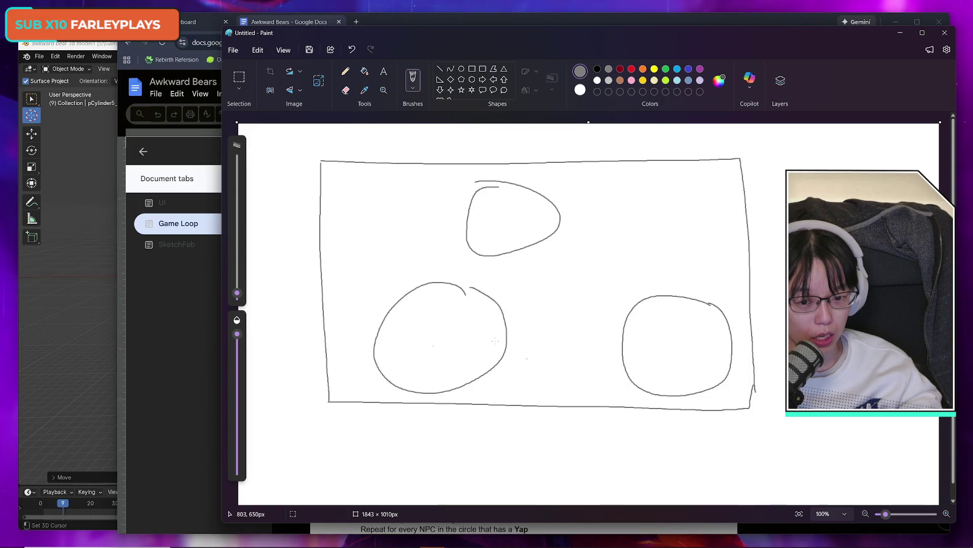
key(ctrl+z)
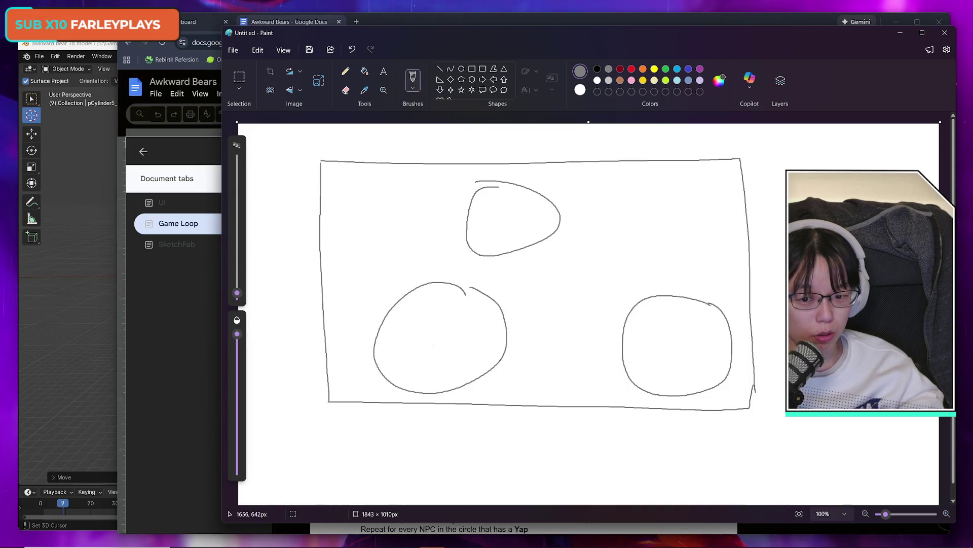
key(ctrl+z)
key(ctrl+z)
key(ctrl+z)
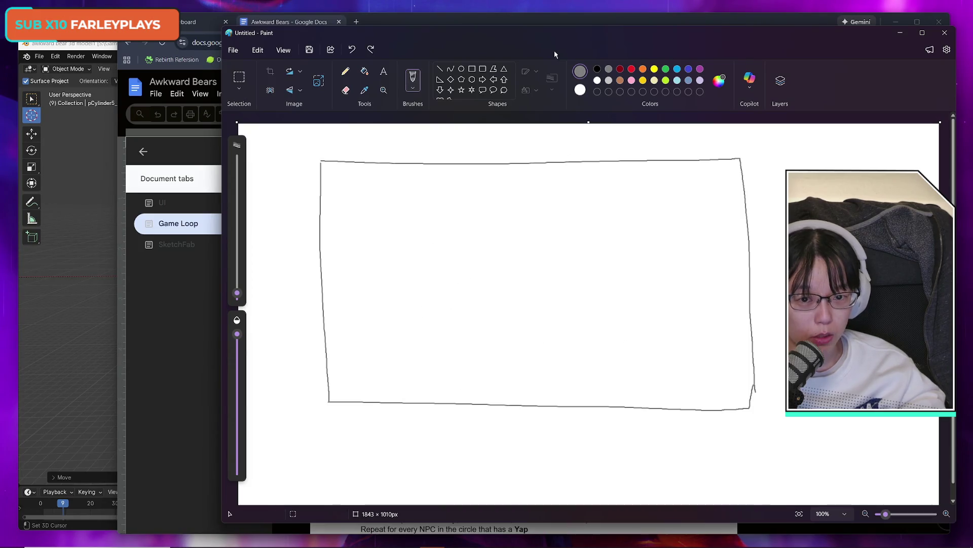
Minimise Paint and select the Overall party and Interaction screen sketches in the doc
click(900, 32)
click(435, 333)
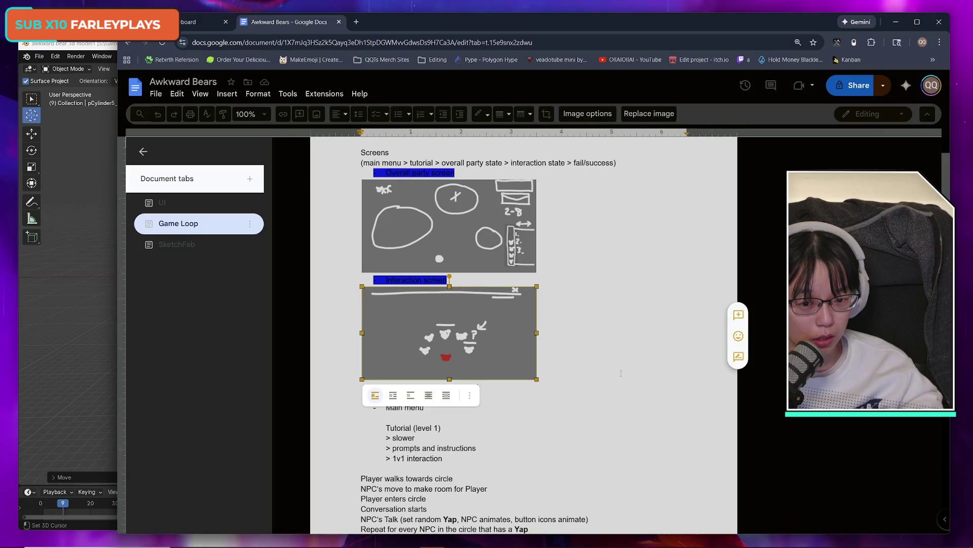
click(447, 234)
click(463, 371)
click(463, 238)
click(475, 351)
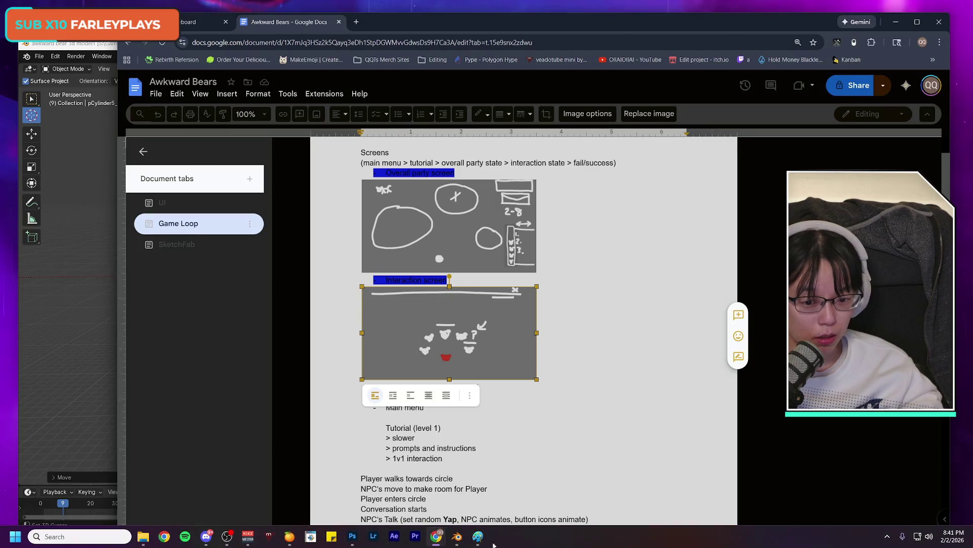
Close the Paint drawing without saving and nudge the Google Docs window into place
click(478, 537)
key(alt+F4)
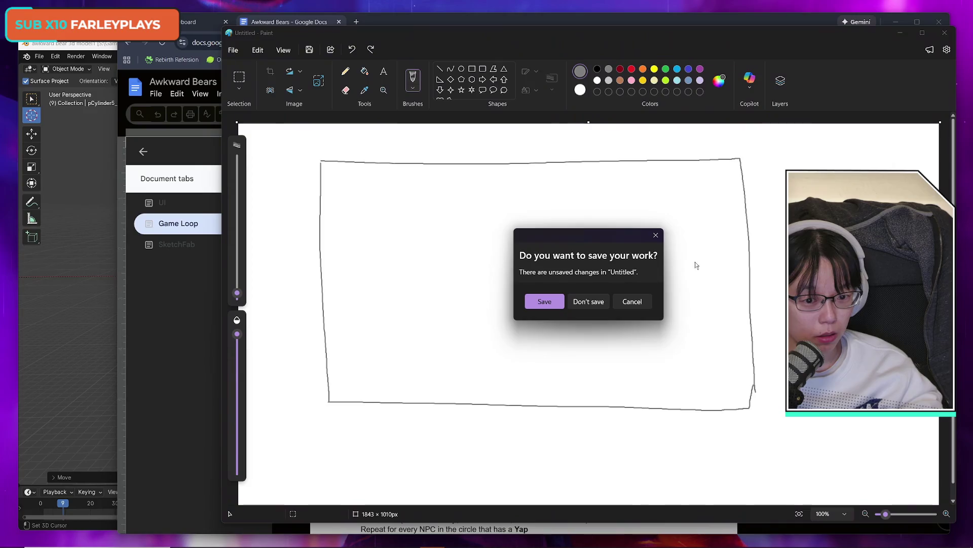
click(586, 301)
drag(718, 24, 713, 24)
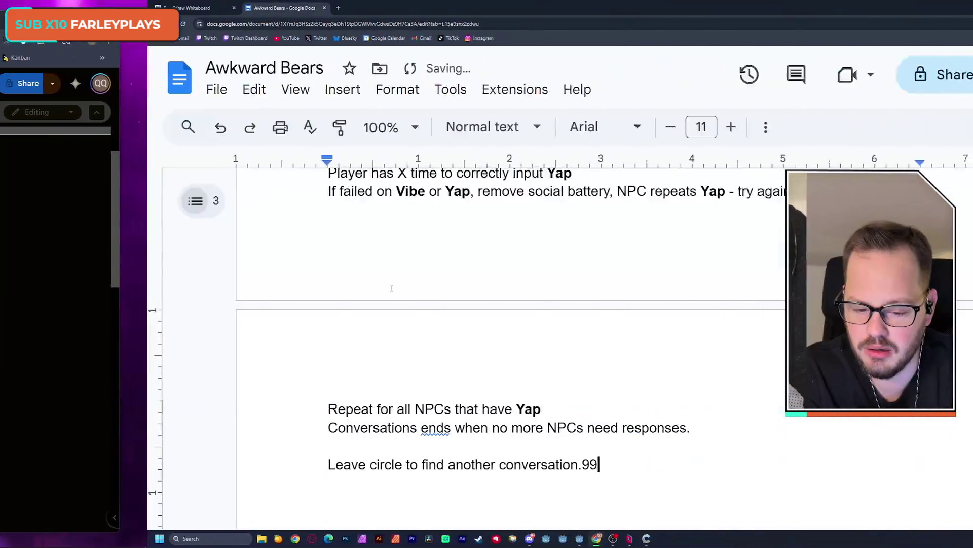
Delete the stray 99 at the end of the last line and look over the Screens sketches
key(BackSpace)
key(BackSpace)
scroll(196, 364, up, 15)
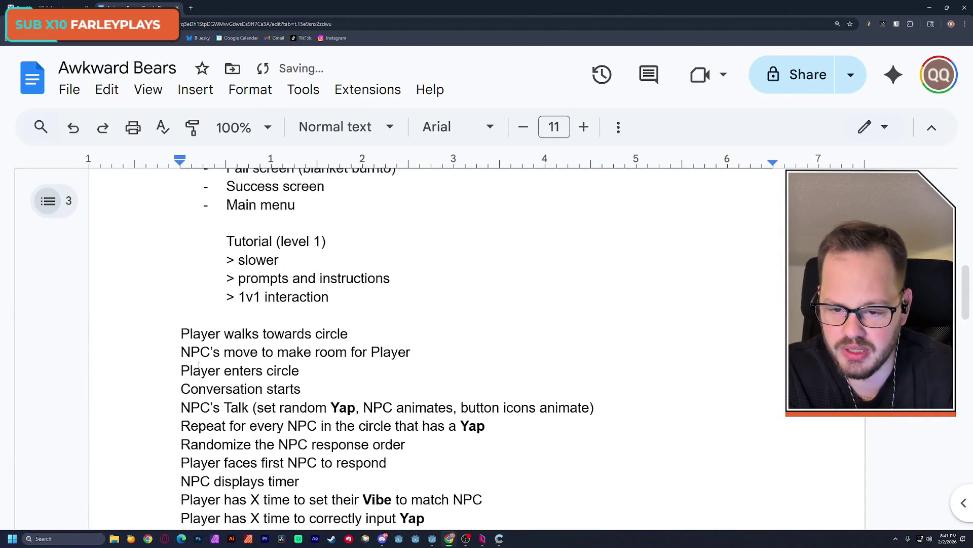
scroll(197, 364, up, 2)
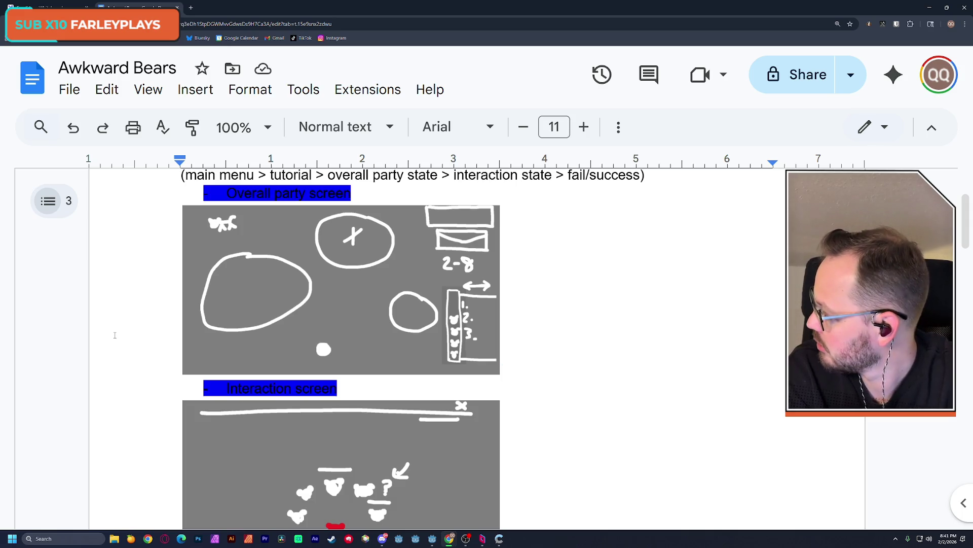
scroll(116, 333, down, 2)
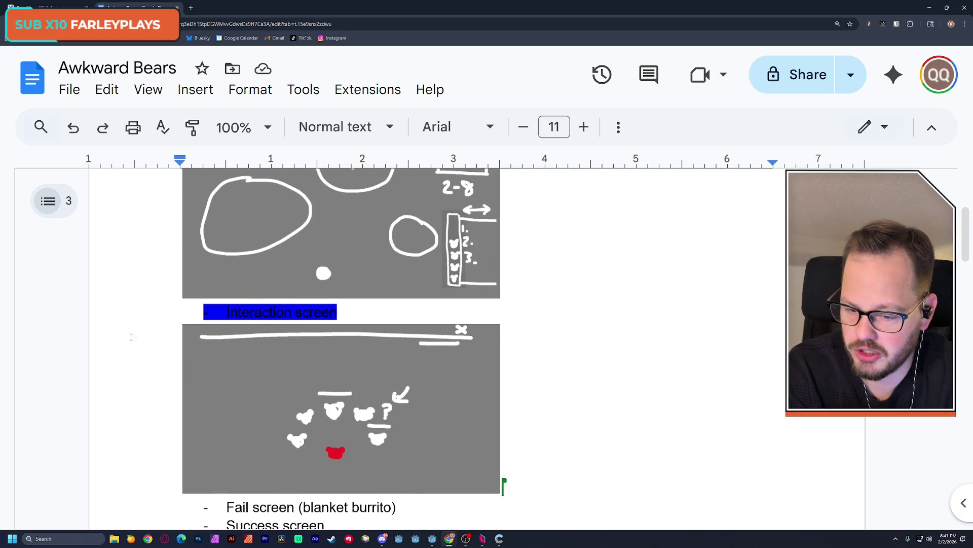
scroll(131, 336, up, 2)
scroll(152, 327, down, 2)
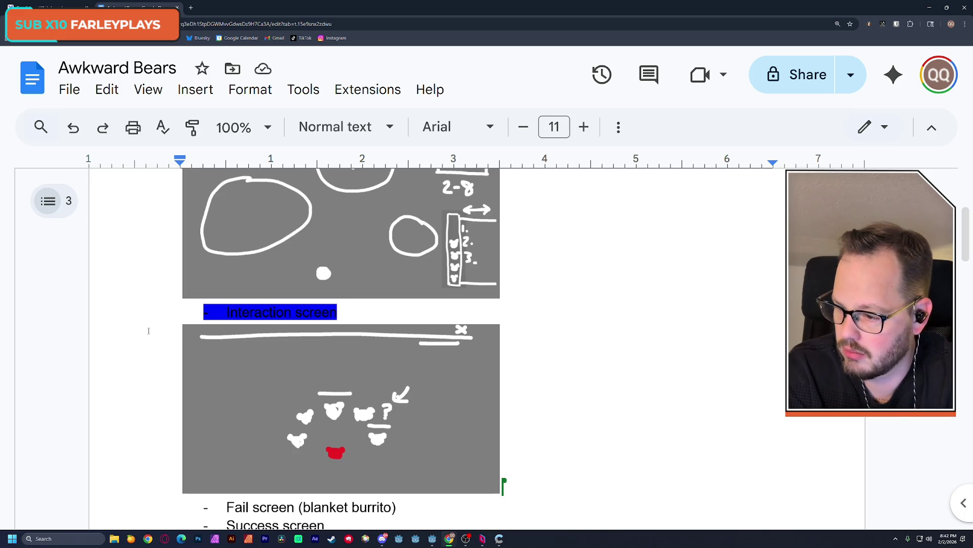
In Godot, select the Env node and then the world's Camera3D, then return to Google Docs
click(432, 538)
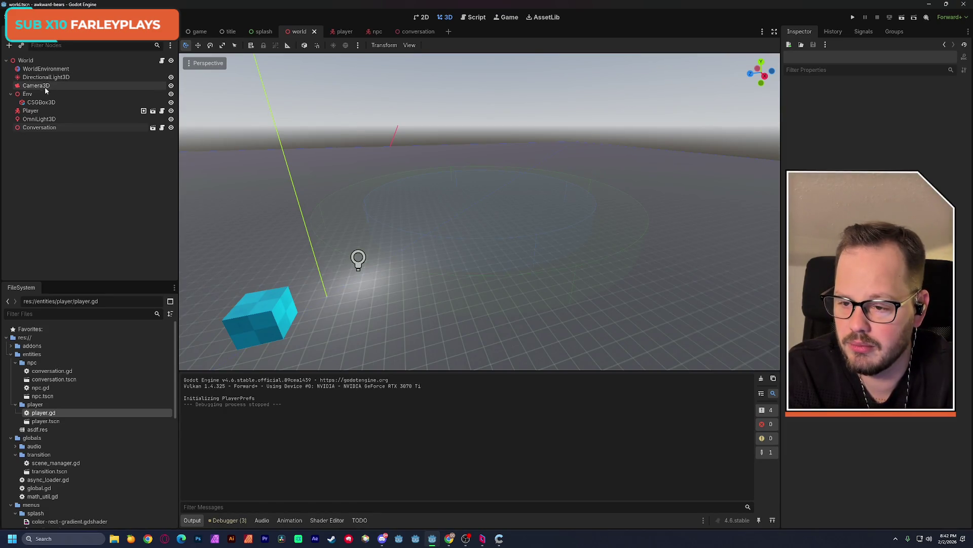
click(28, 94)
click(37, 85)
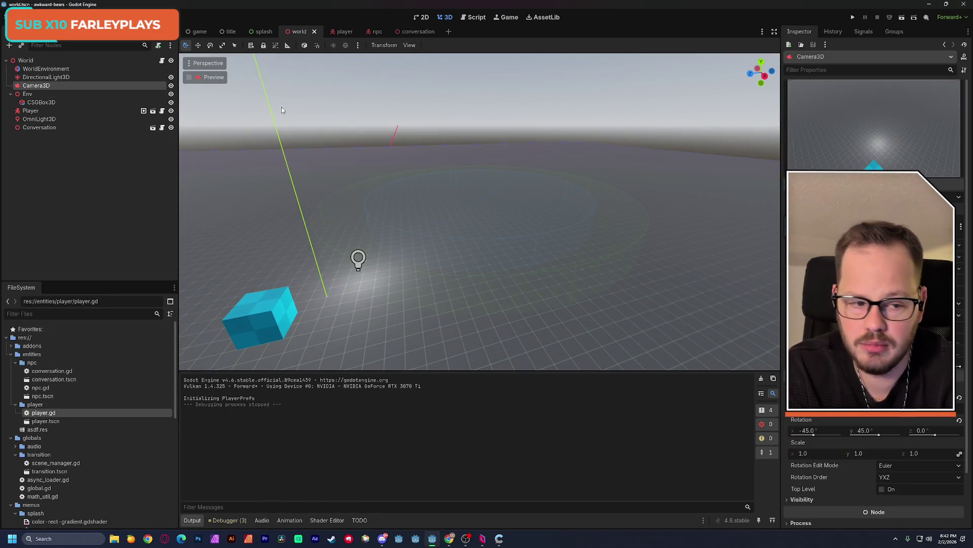
key(alt+Tab)
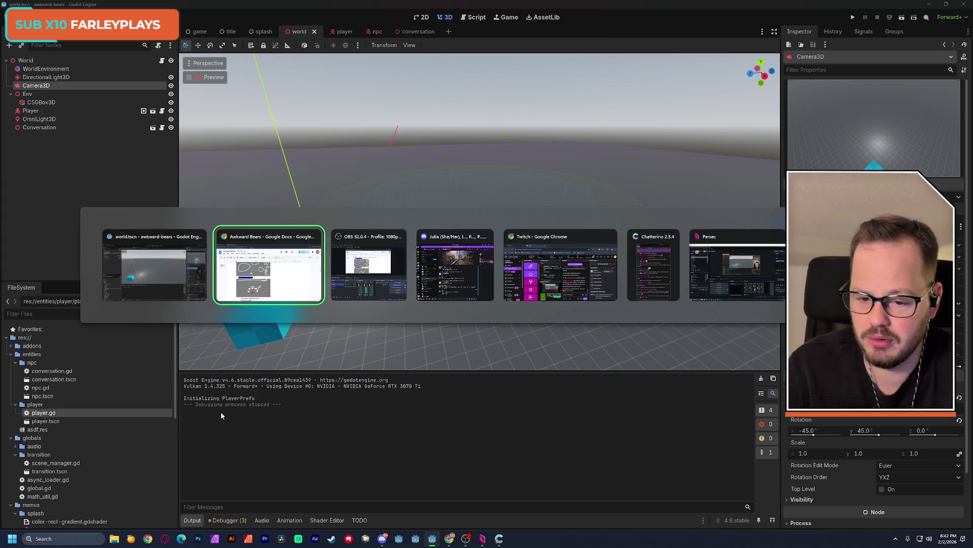
scroll(293, 382, up, 5)
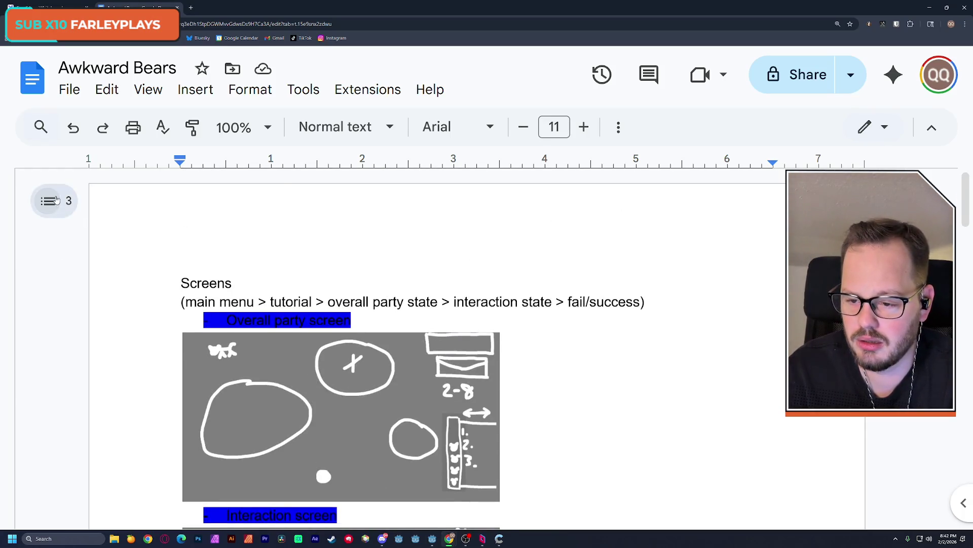
Open the document tabs list and view the UI tab, then the Game Loop tab sketches
click(54, 202)
click(73, 288)
scroll(397, 327, down, 8)
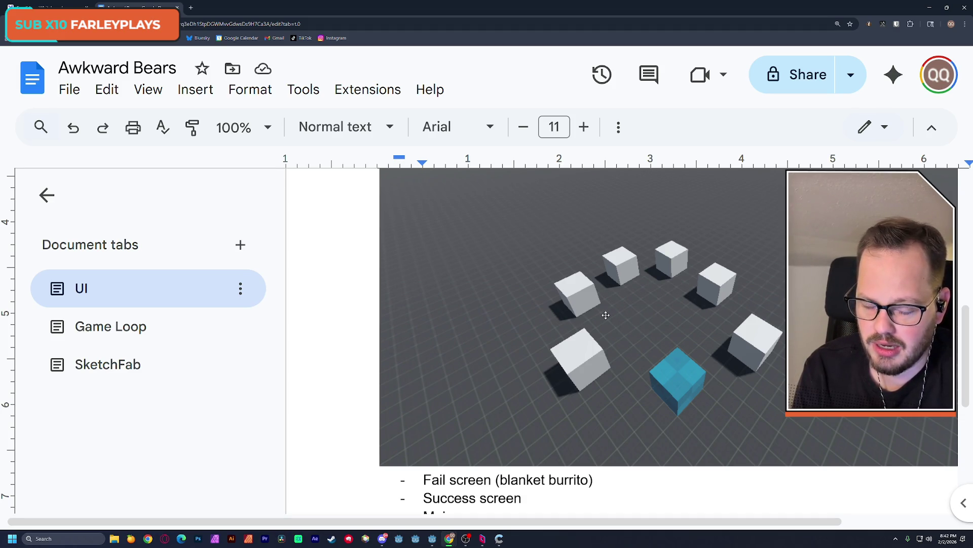
click(146, 340)
scroll(420, 319, up, 3)
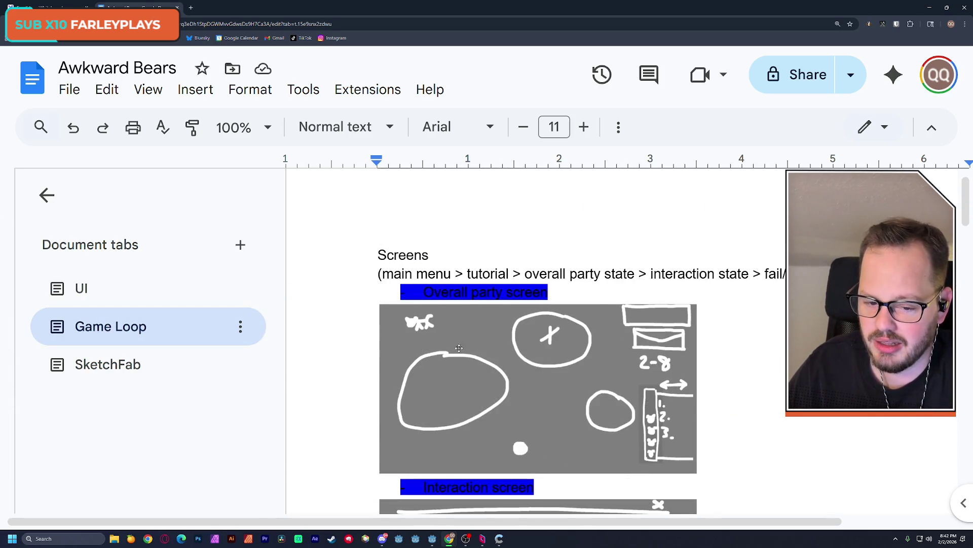
scroll(538, 403, down, 1)
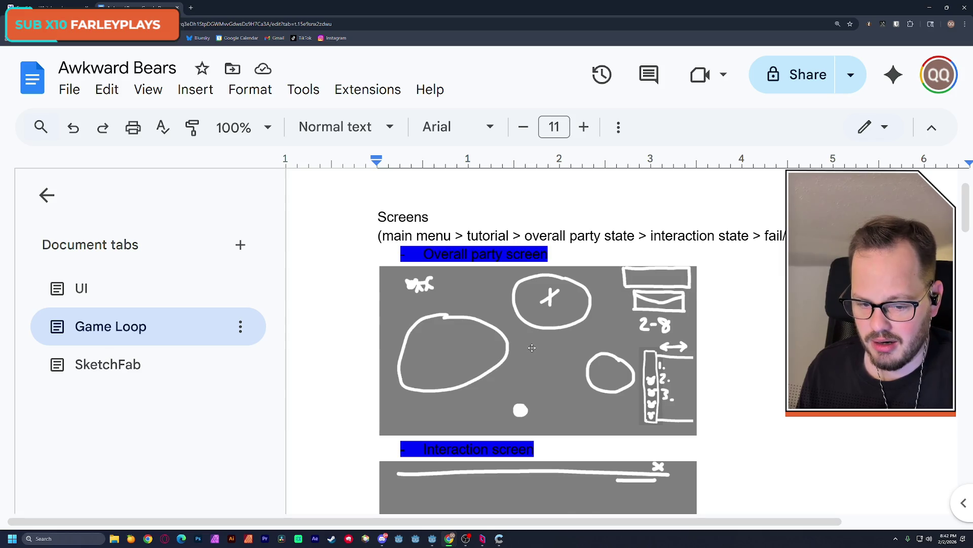
scroll(532, 348, down, 2)
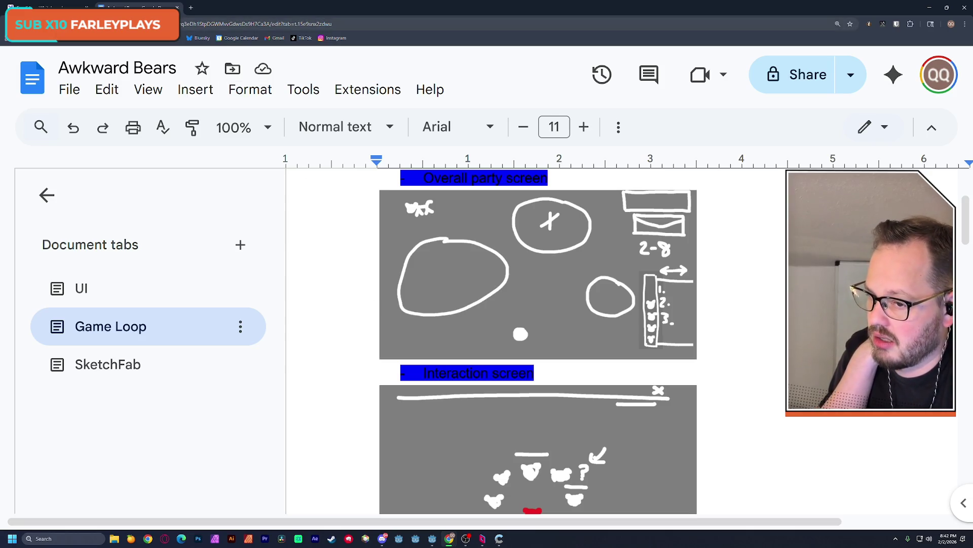
Return to the UI tab's 3D cube mockup, hide the tabs panel, then minimise Chrome
click(85, 296)
scroll(338, 305, down, 7)
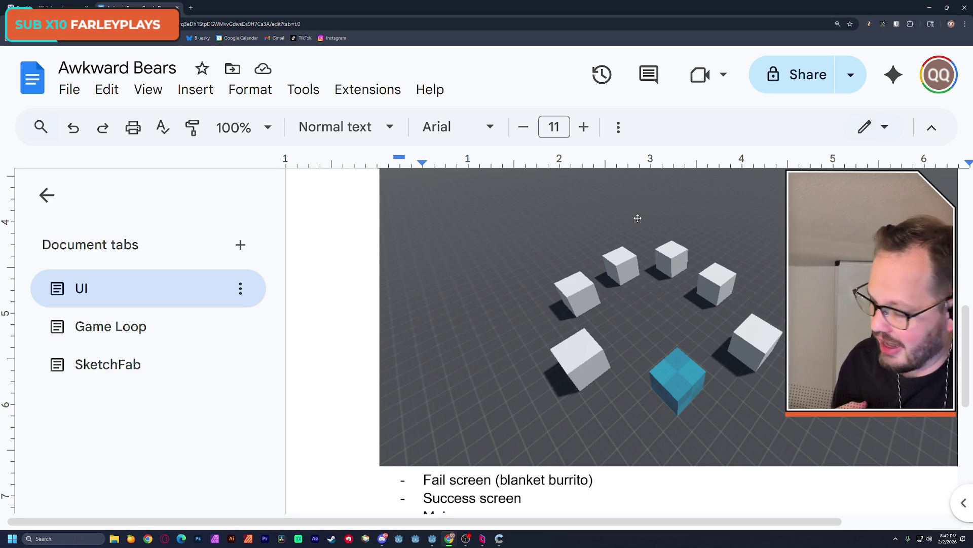
key(ctrl+alt+a)
key(ctrl+alt+h)
scroll(139, 320, up, 1)
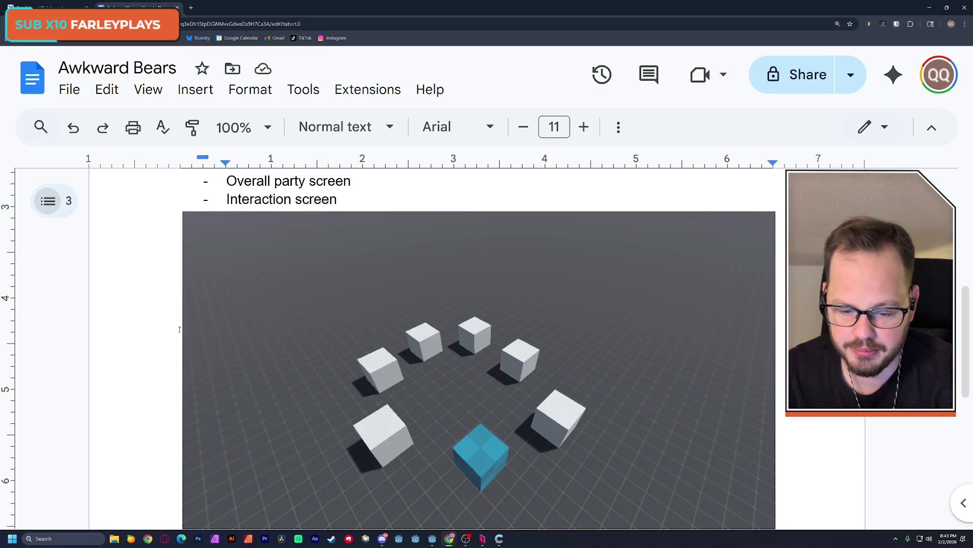
scroll(144, 328, down, 4)
scroll(151, 329, down, 1)
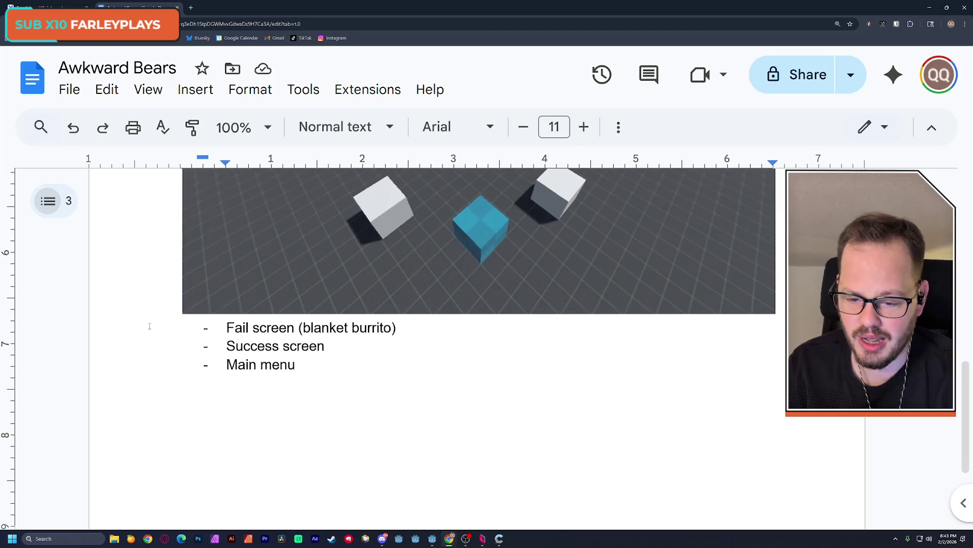
scroll(147, 314, up, 3)
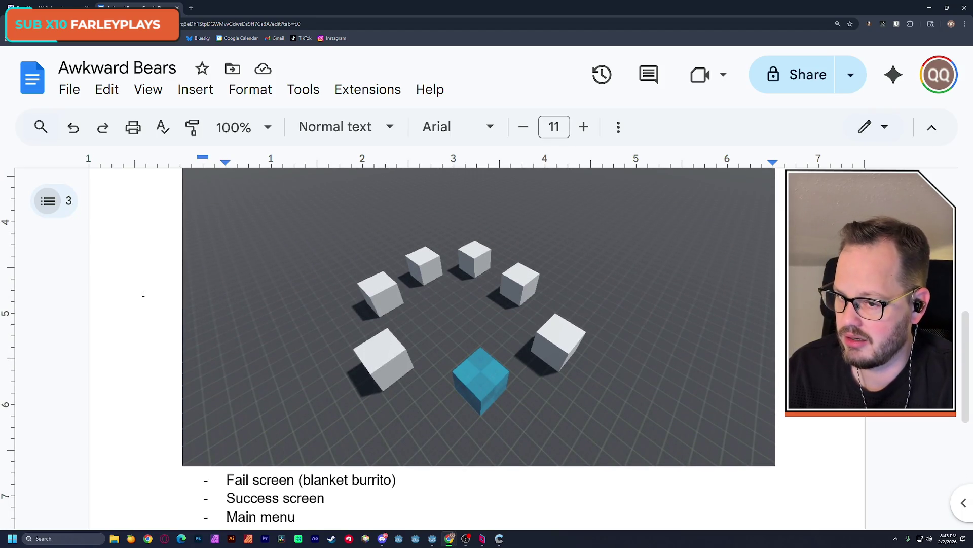
click(930, 8)
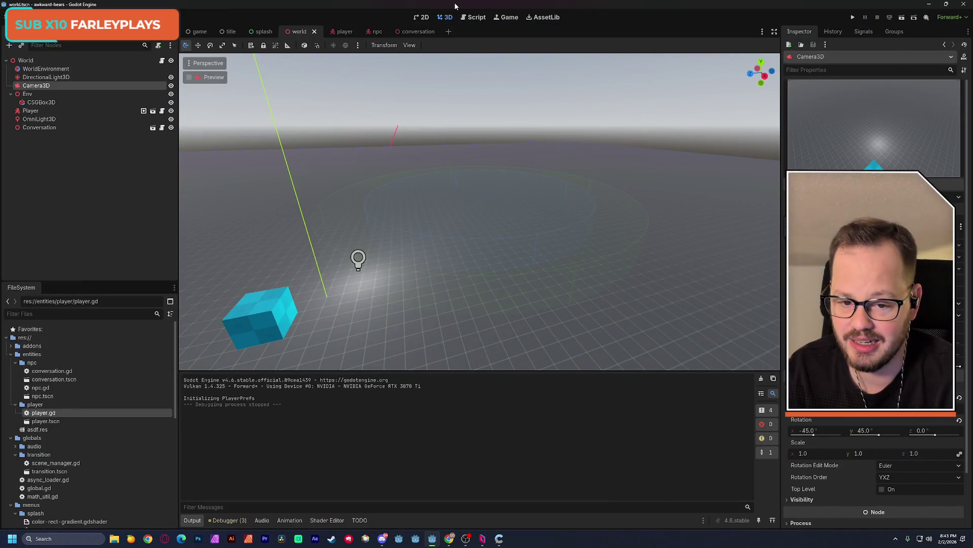
Duplicate the Conversation circle as Conversation2 and move it away along the Z and X axes
key(f)
scroll(415, 216, down, 5)
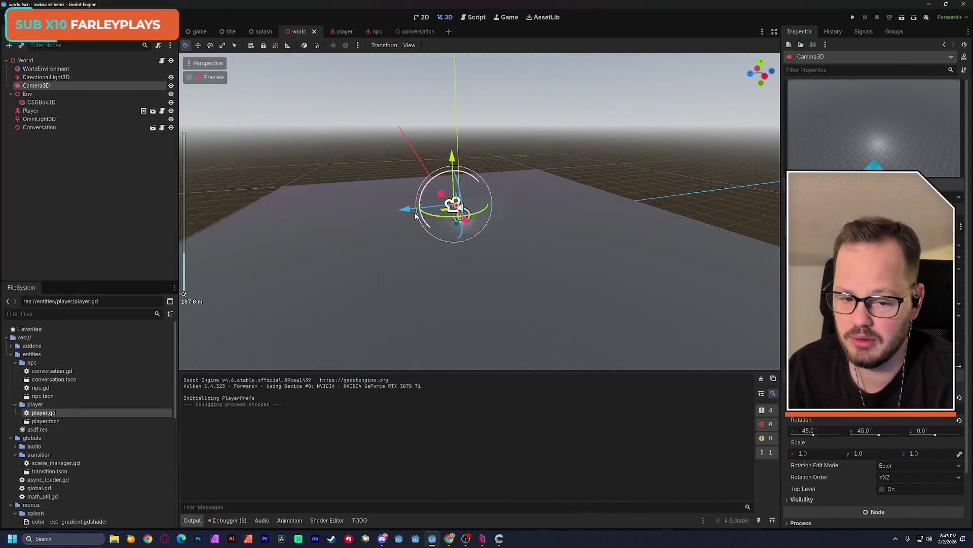
key(f)
mouse_move(414, 216)
middle_down()
mouse_move(434, 260)
mouse_move(342, 181)
middle_up()
click(54, 130)
key(ctrl+d)
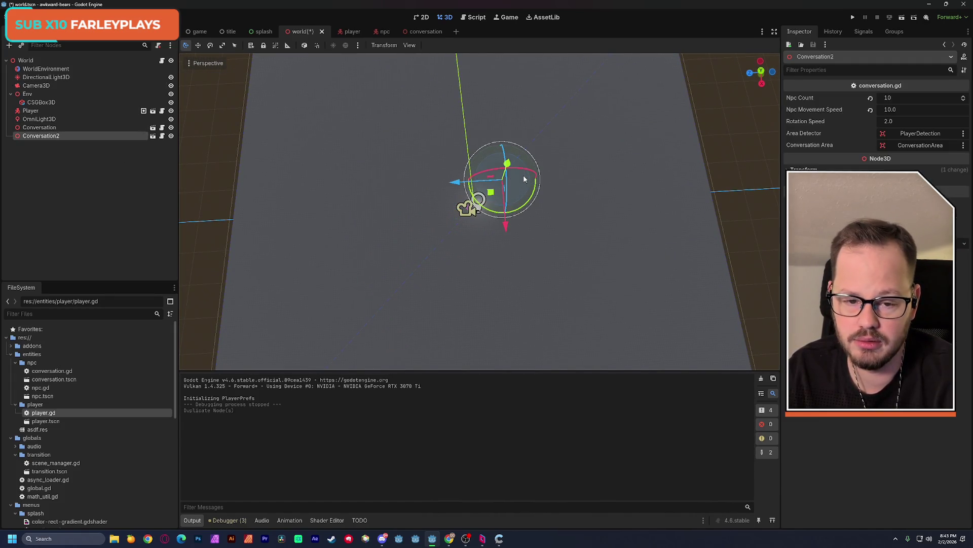
drag(458, 183, 350, 175)
drag(401, 219, 403, 187)
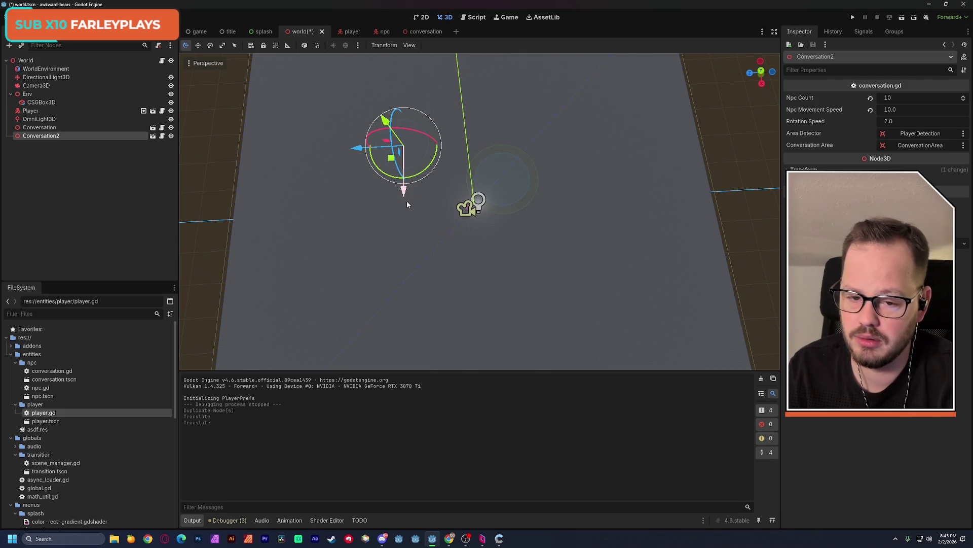
Duplicate Conversation2 into Conversation3, position it lower right on the floor, and save the world scene
key(ctrl+d)
drag(404, 192, 404, 299)
drag(357, 255, 522, 264)
drag(577, 327, 584, 322)
drag(529, 275, 522, 270)
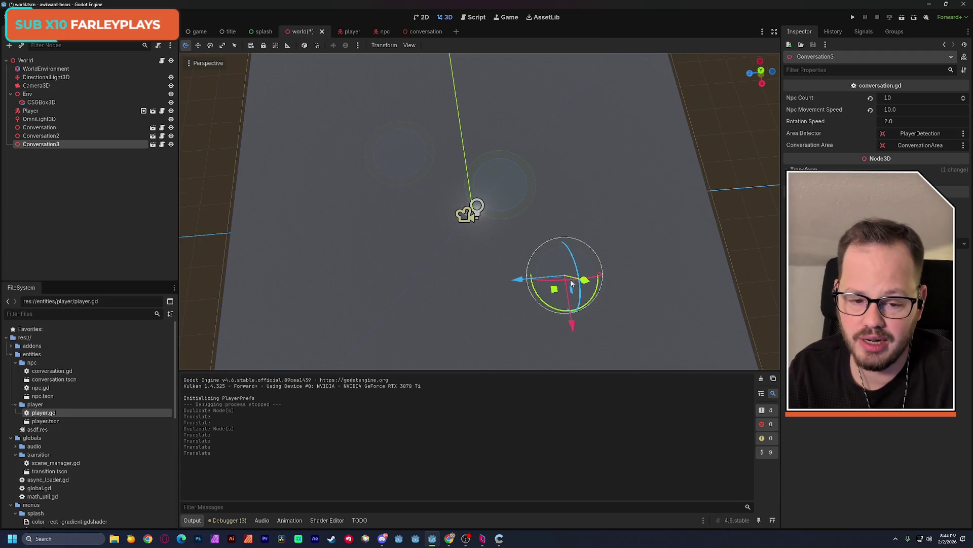
mouse_move(572, 327)
mouse_down()
mouse_move(562, 213)
mouse_move(589, 316)
mouse_up()
key(ctrl+s)
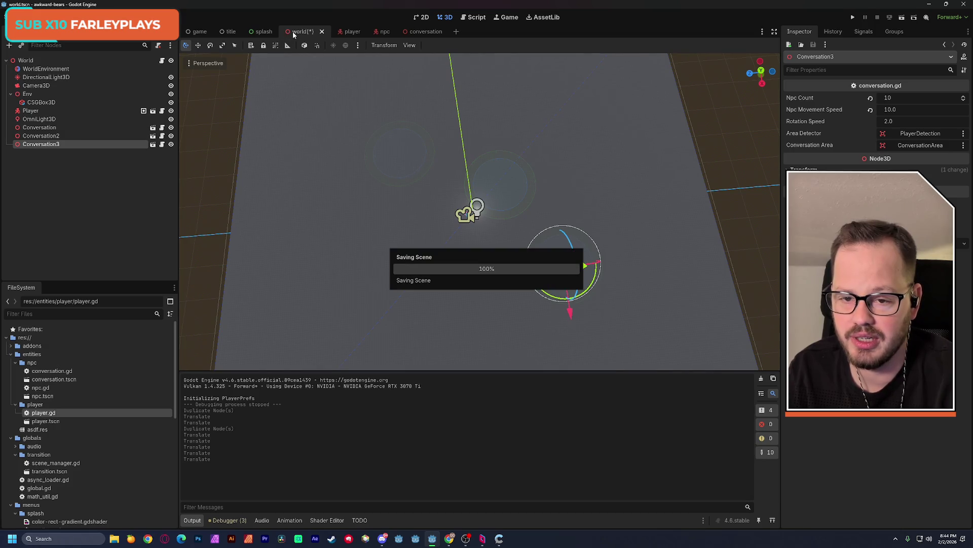
click(44, 87)
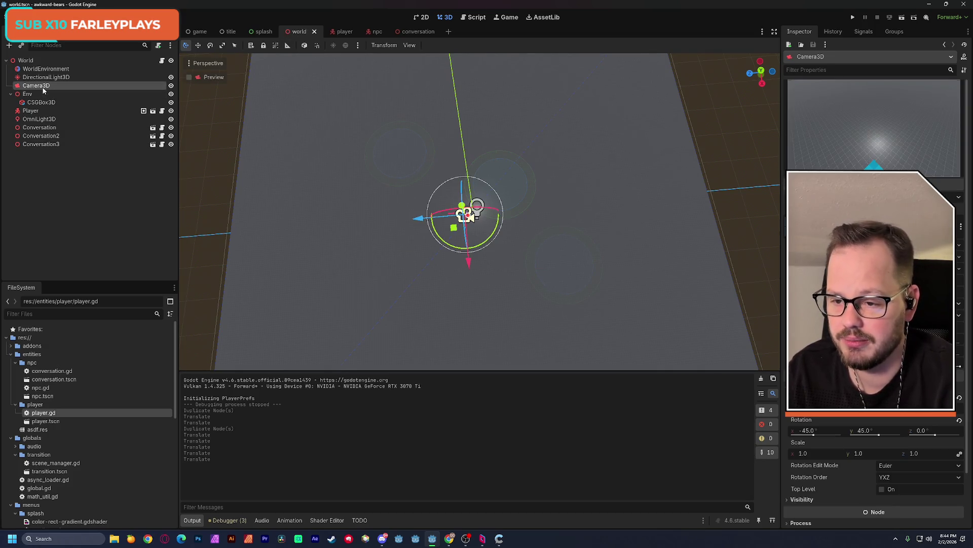
Move Camera3D from the world into the player scene as Player's first child, save, and test-run
key(ctrl+x)
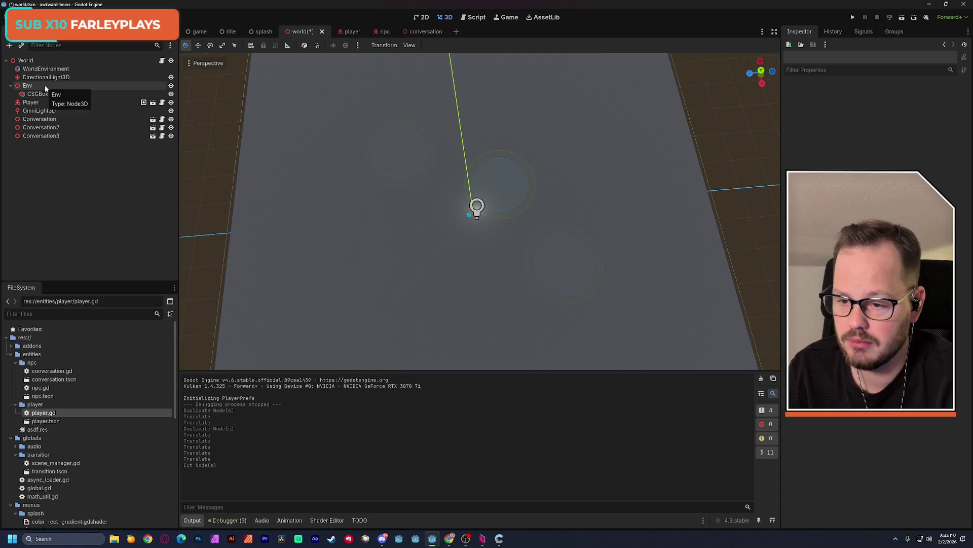
click(153, 103)
key(ctrl+v)
drag(44, 132, 41, 65)
key(ctrl+s)
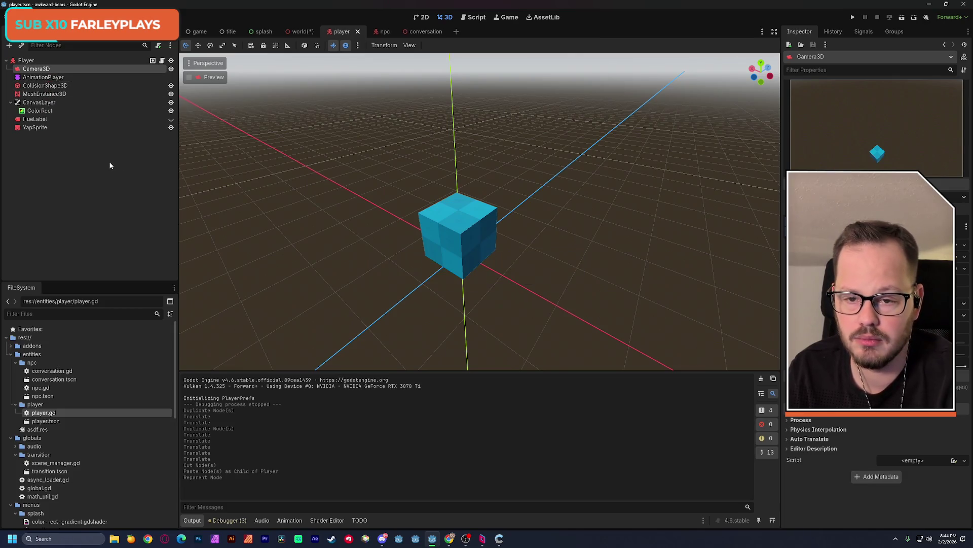
click(299, 32)
key(F6)
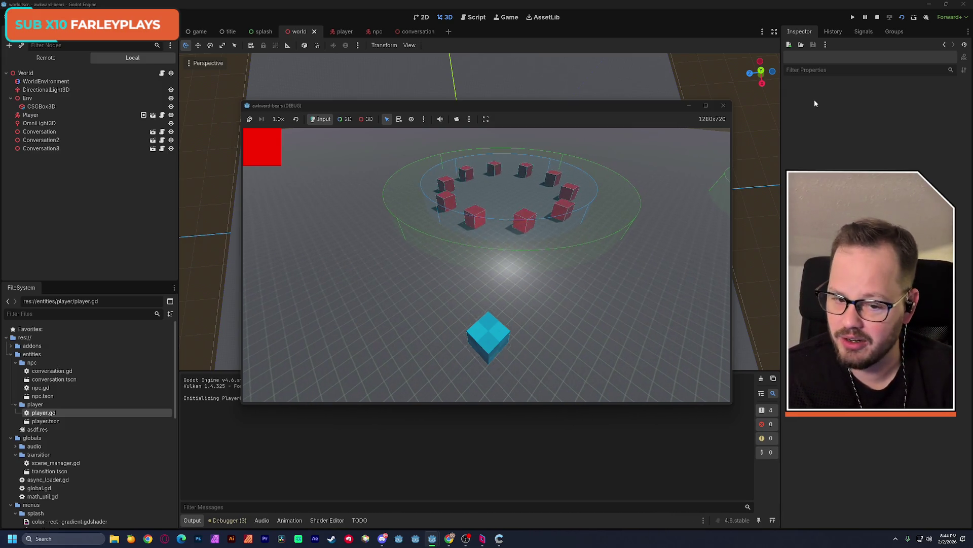
Walk the player right toward the second ring, then back left toward the first ring
key(d)
key(d)
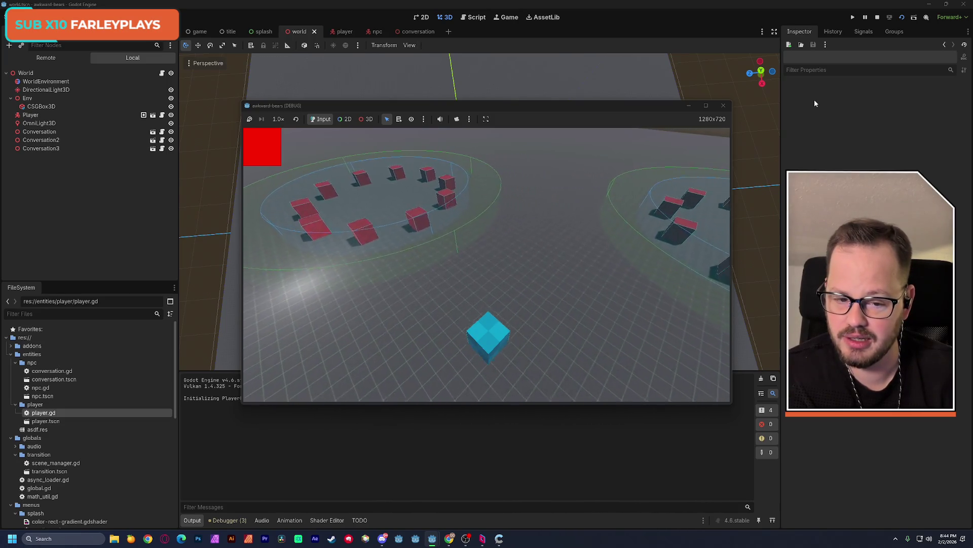
key(d)
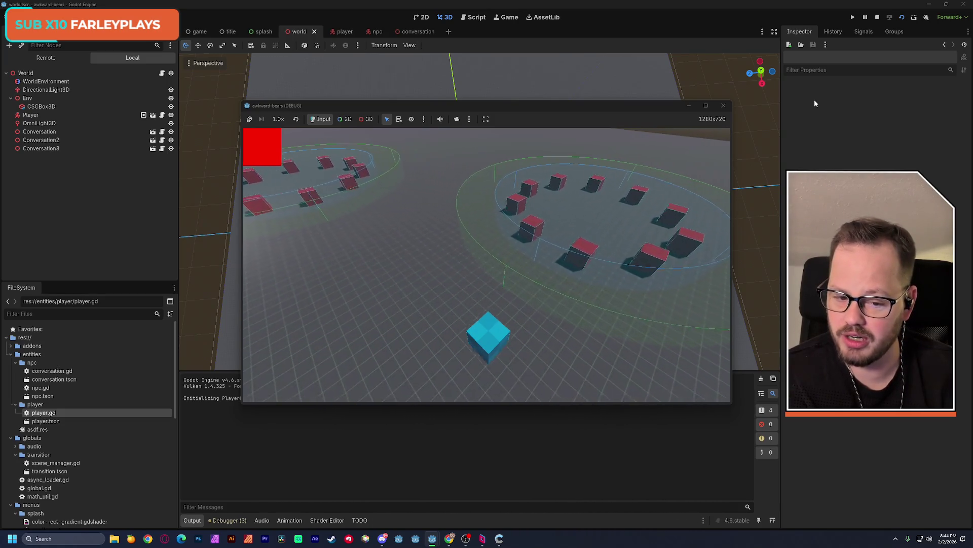
key(a)
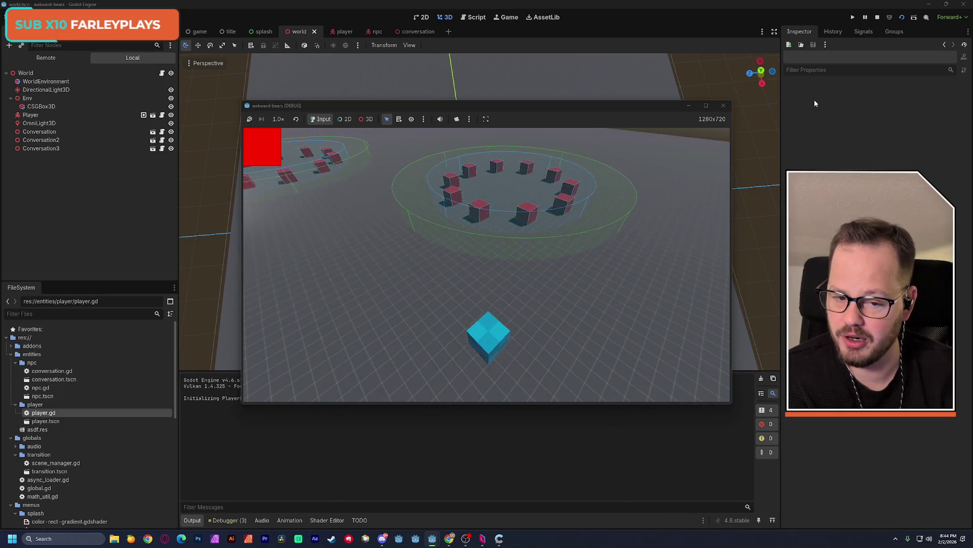
key(a)
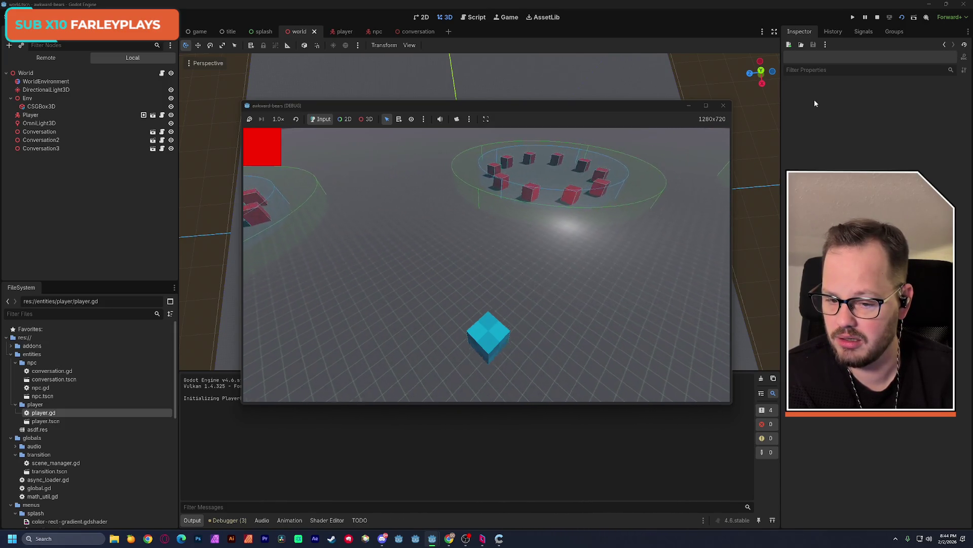
key(w)
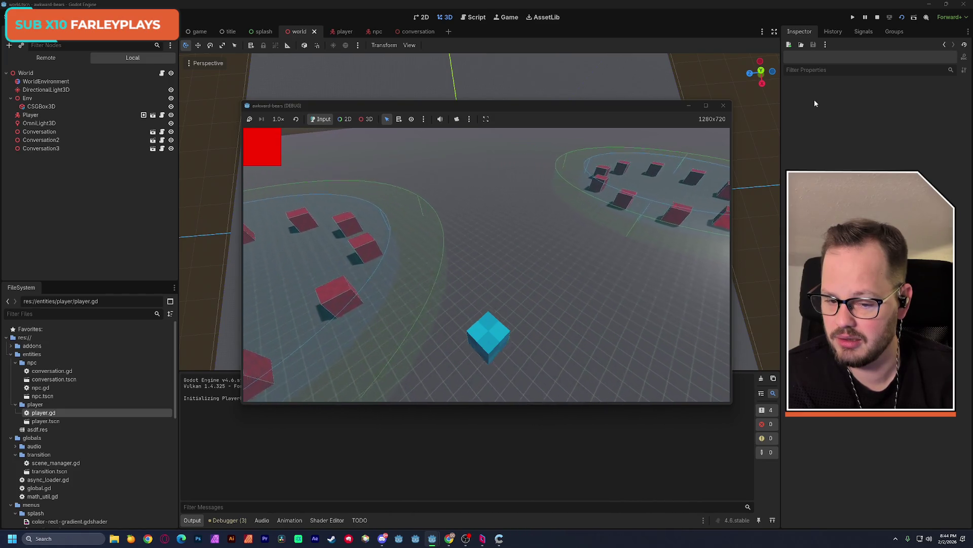
key(s)
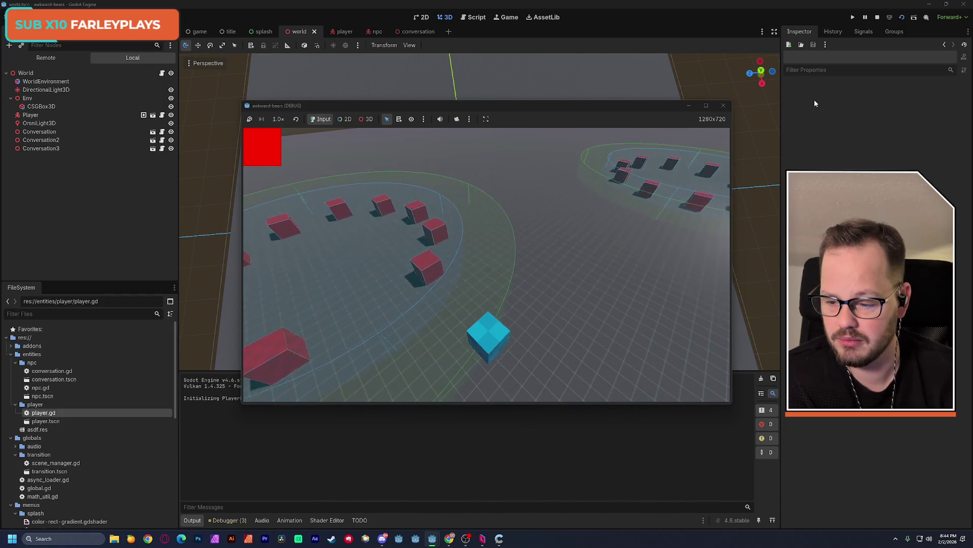
Steer the player forward and right until it stands inside the right-hand ring
key(w)
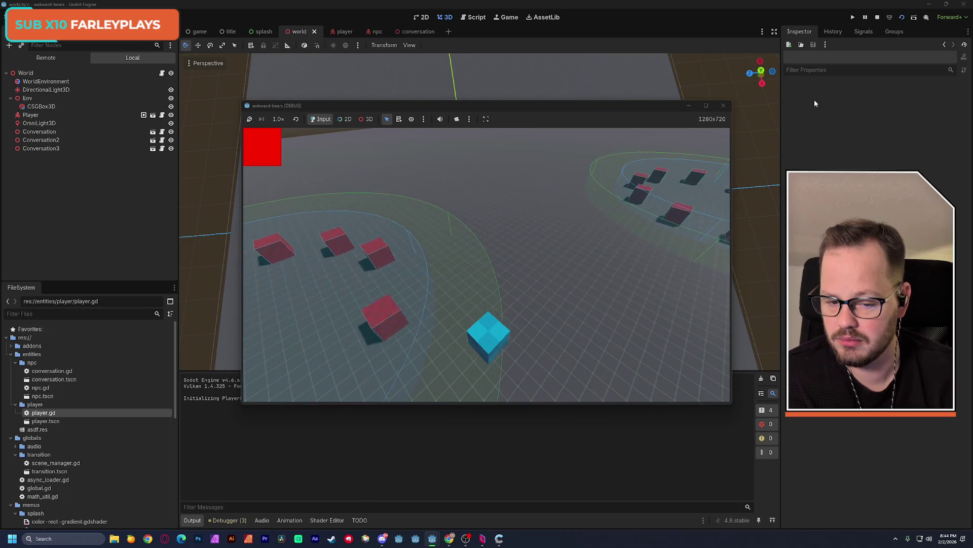
key(d)
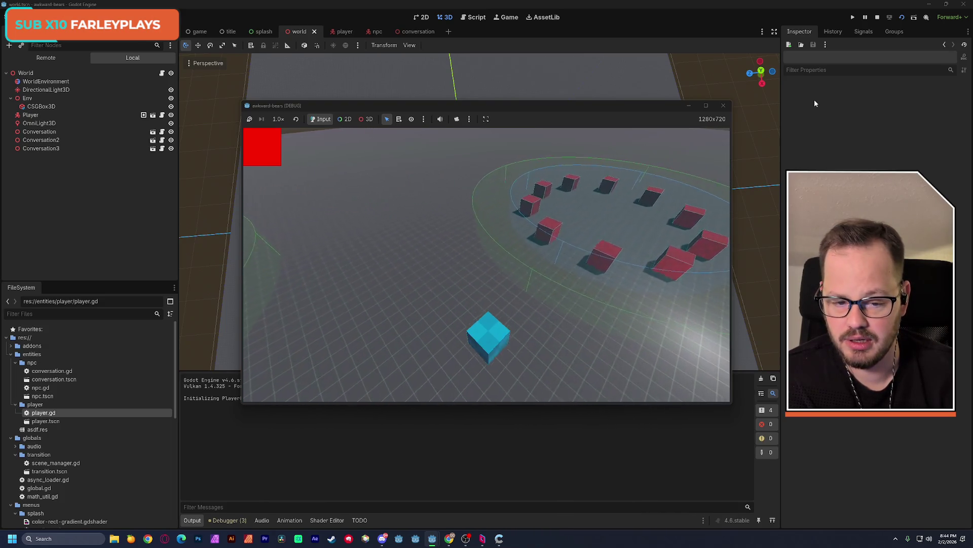
key(d)
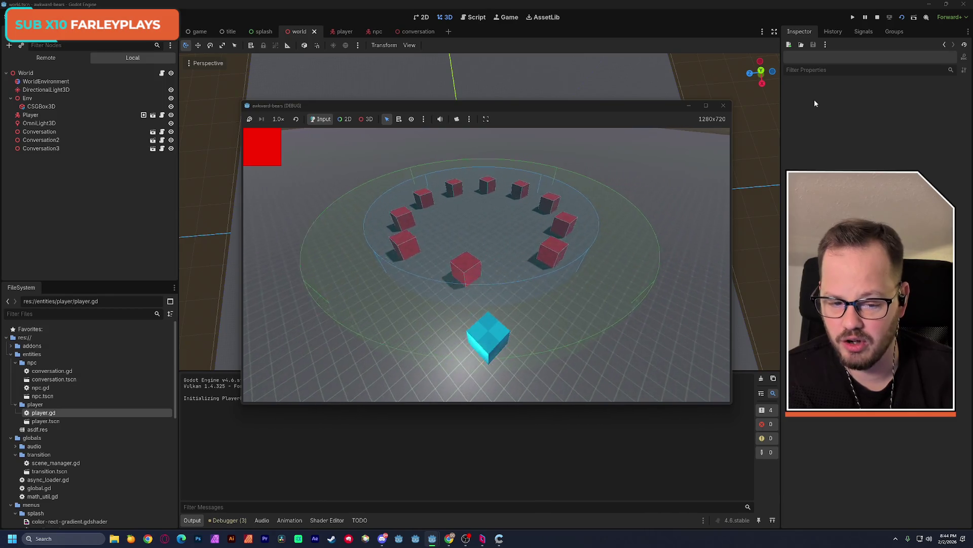
key(d)
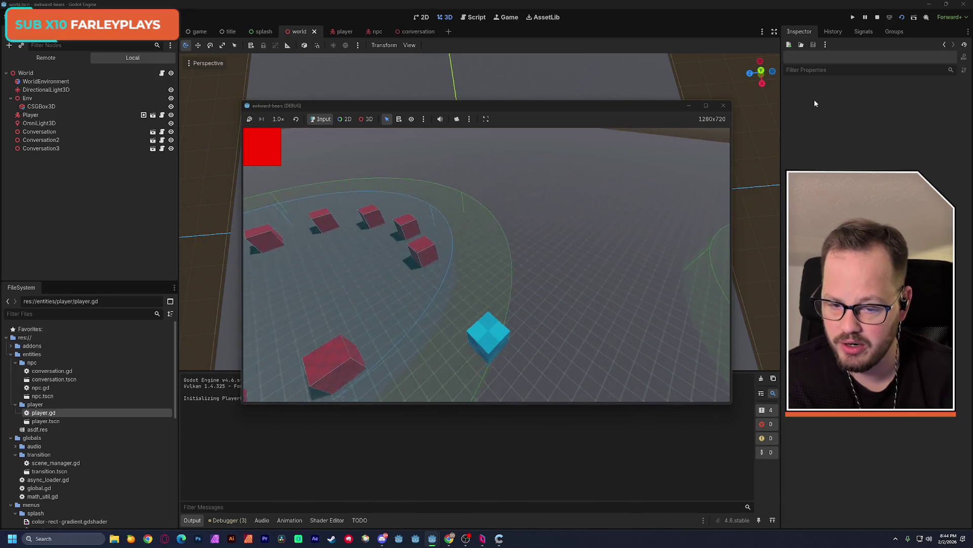
key(w)
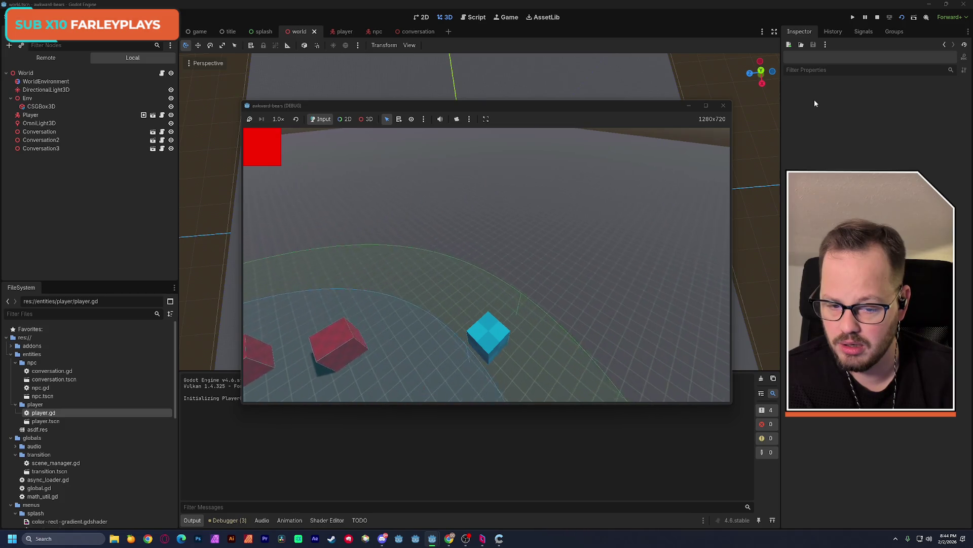
key(s)
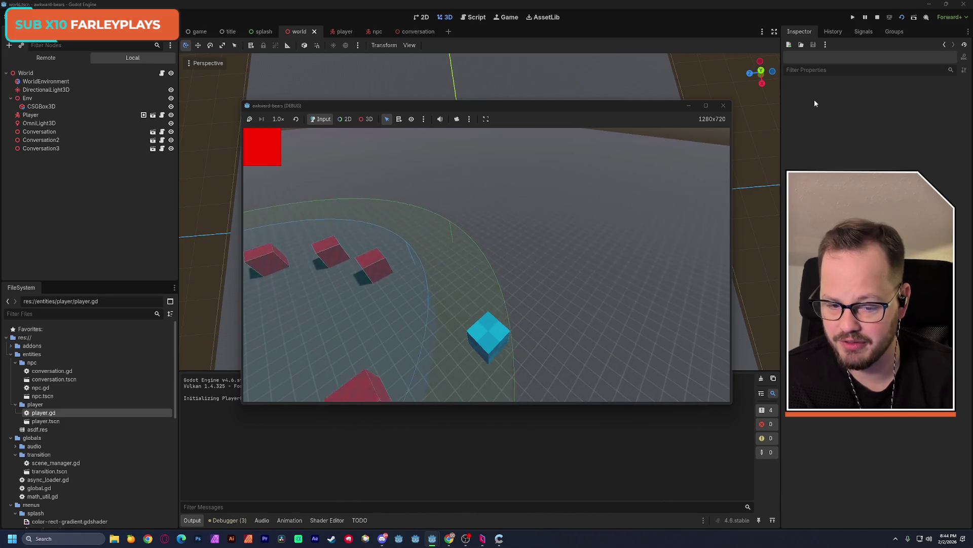
key(s)
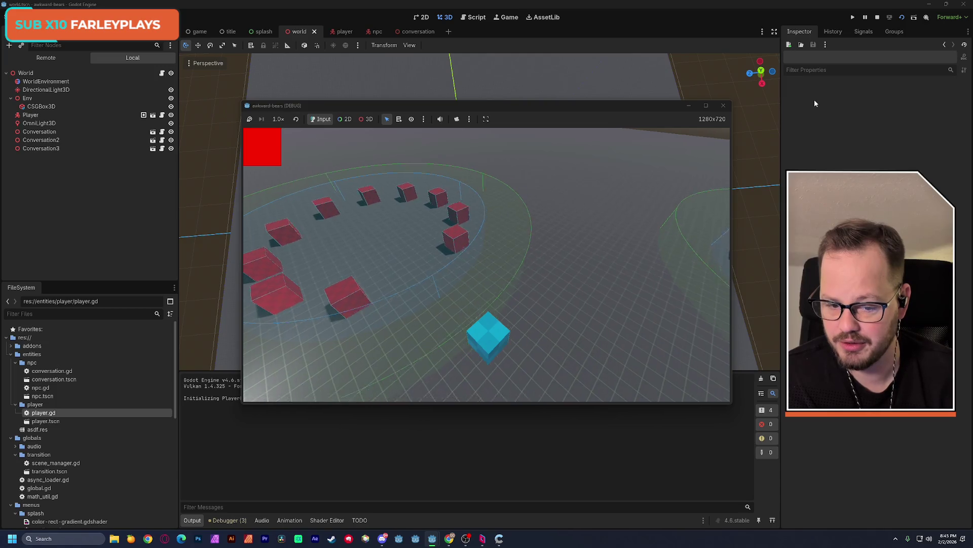
key(d)
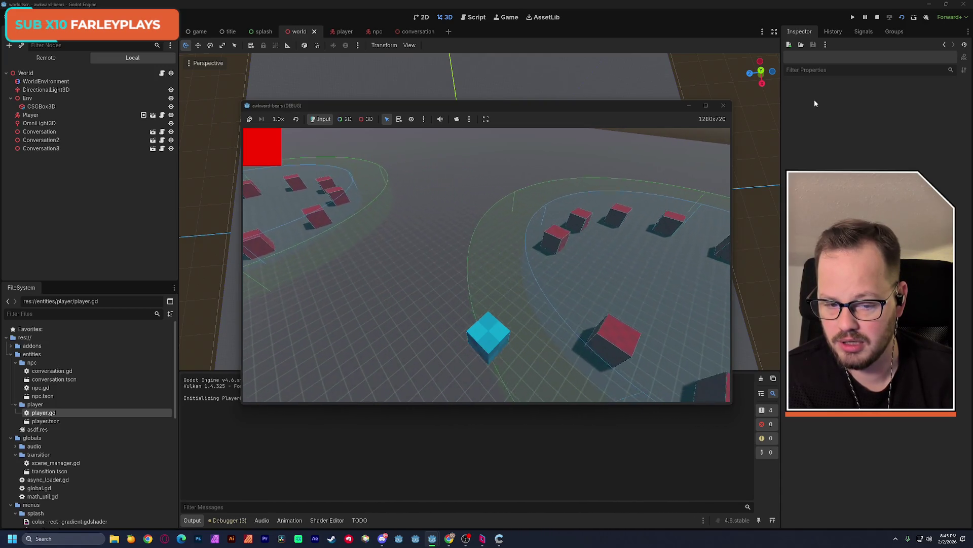
key(d)
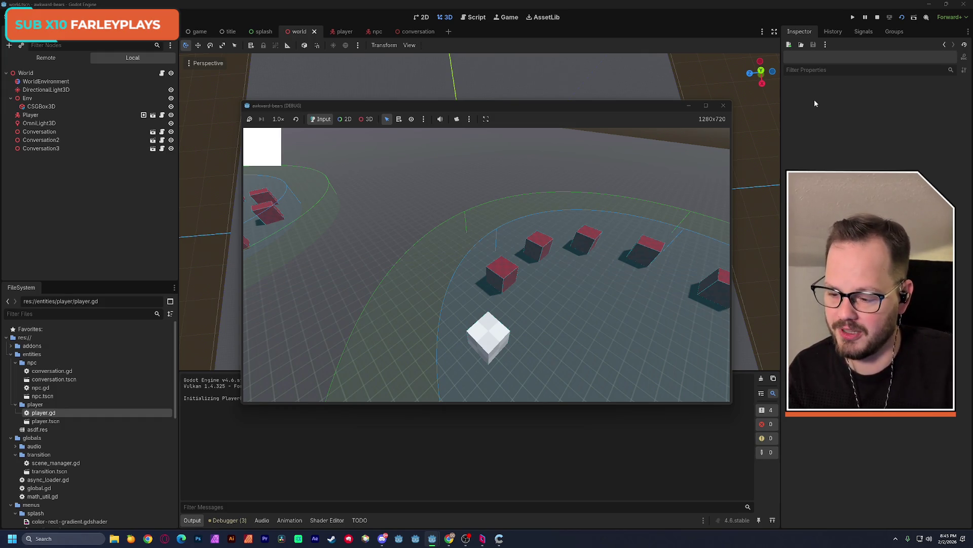
Restart the game, walk the player past the ring and back into it, then stop the run
click(890, 16)
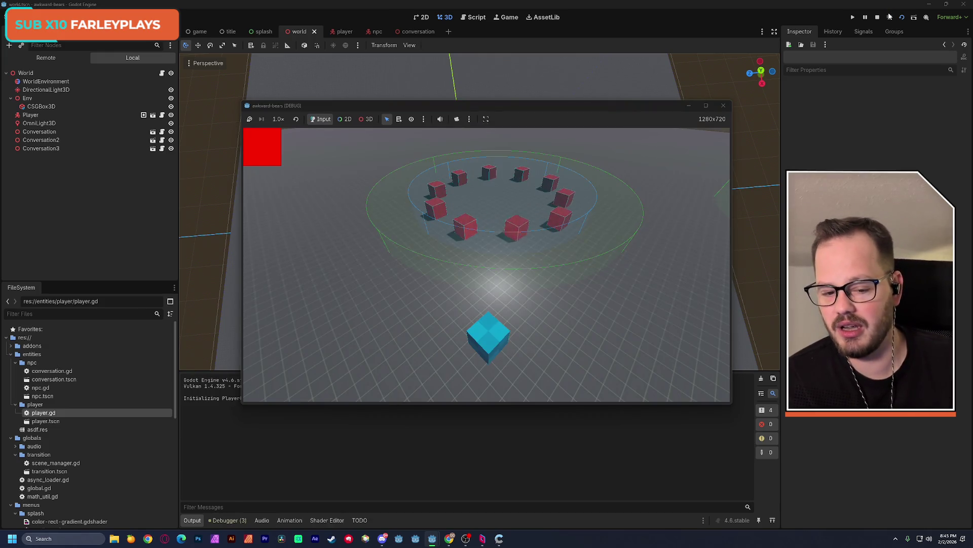
key(w)
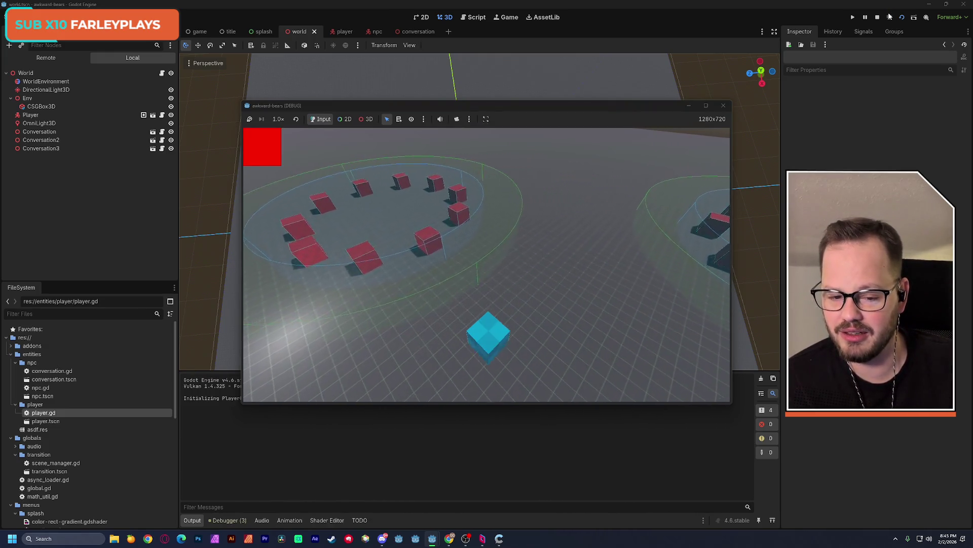
key(w)
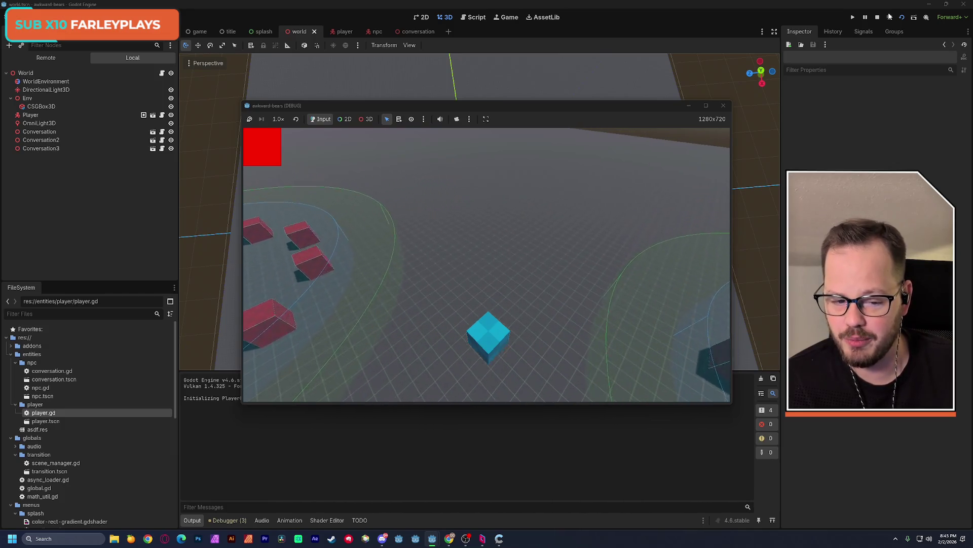
key(s)
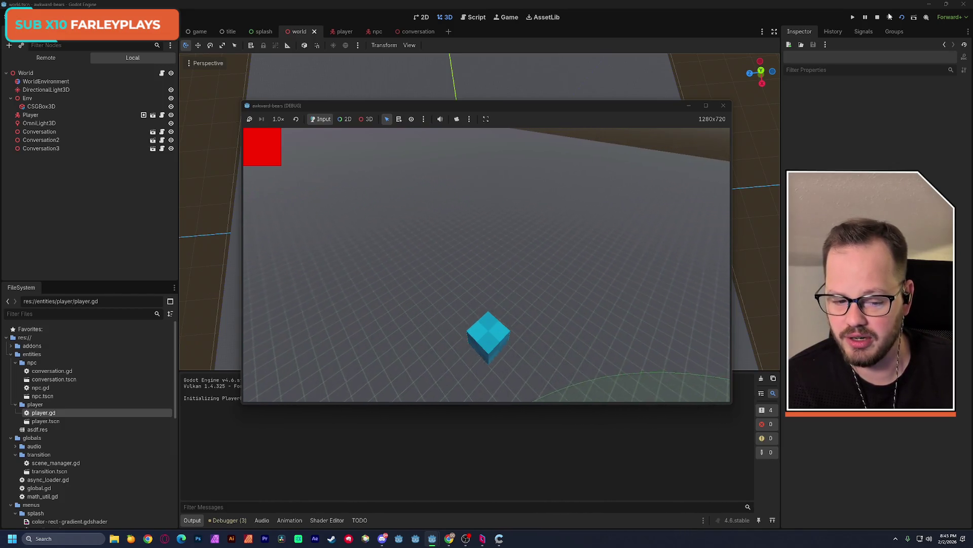
key(s)
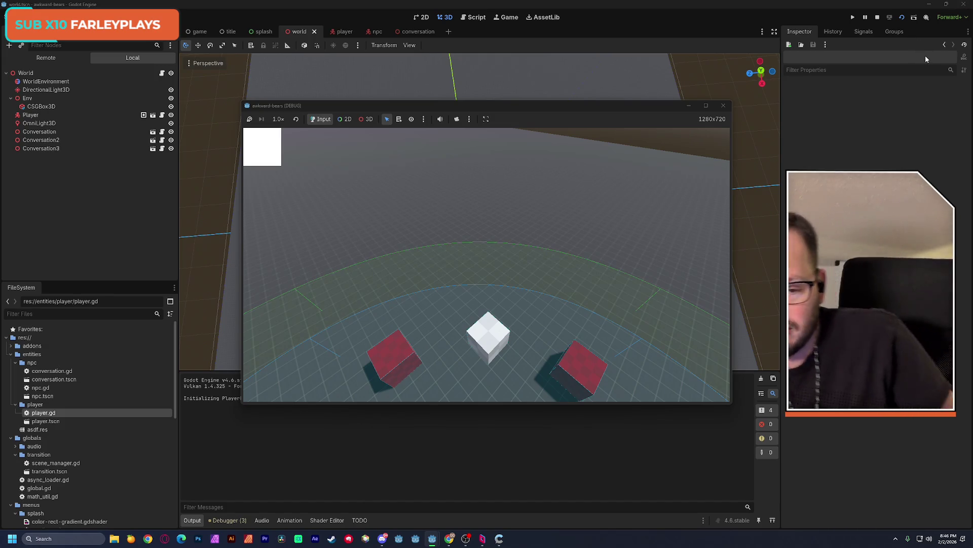
click(724, 105)
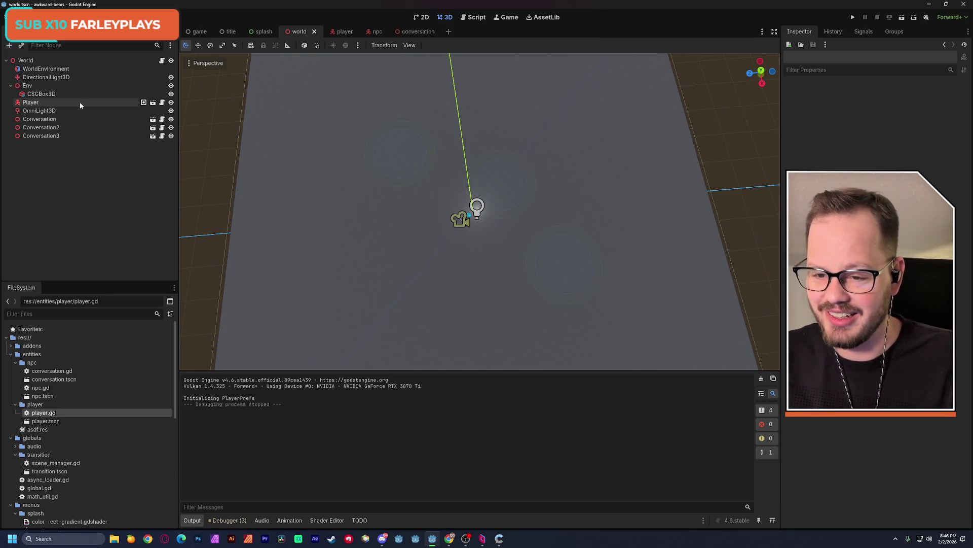
In the player scene, duplicate Camera3D into Camera3D2 and select the new camera
click(153, 102)
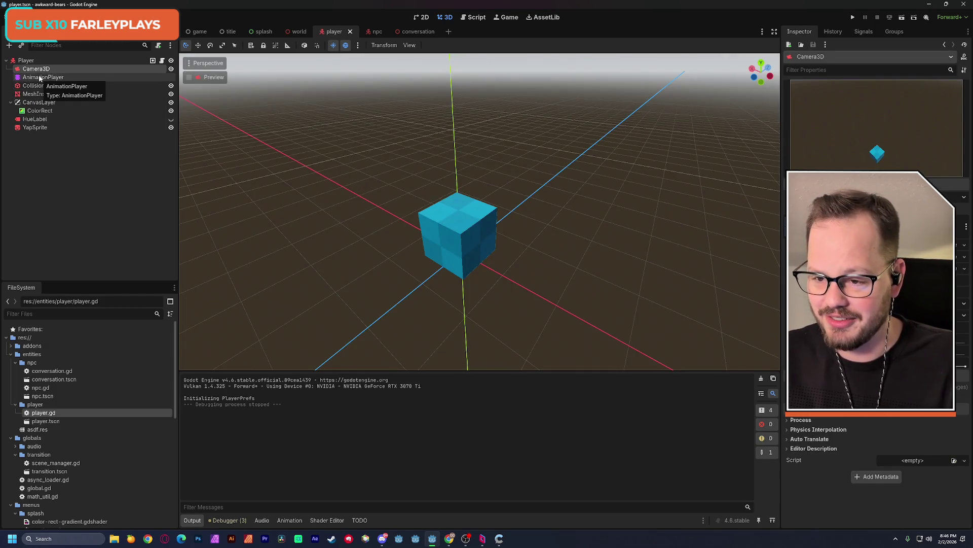
key(ctrl+d)
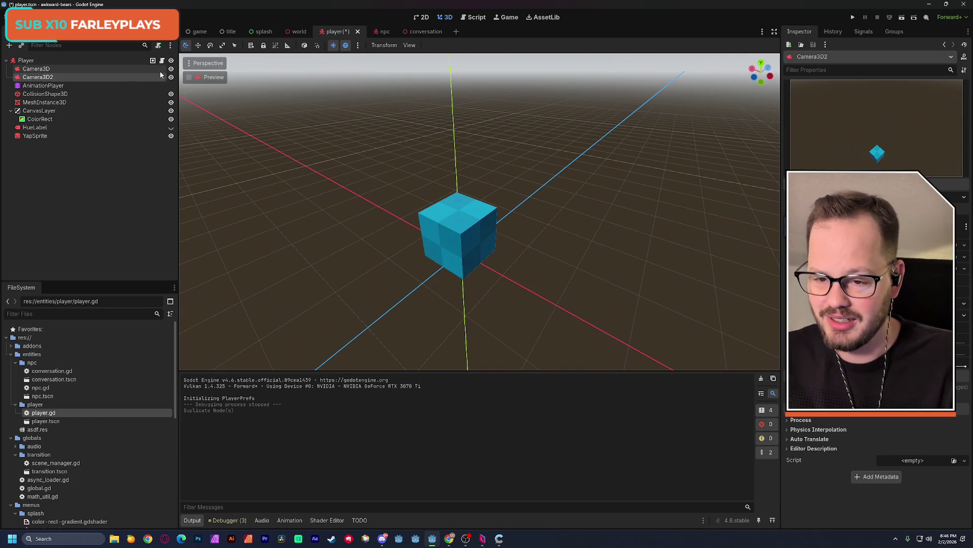
click(159, 72)
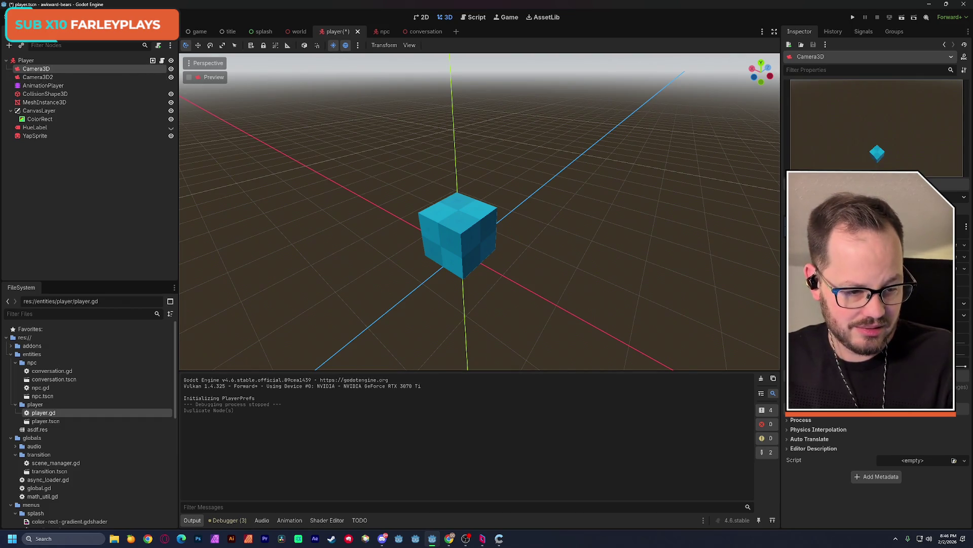
click(59, 77)
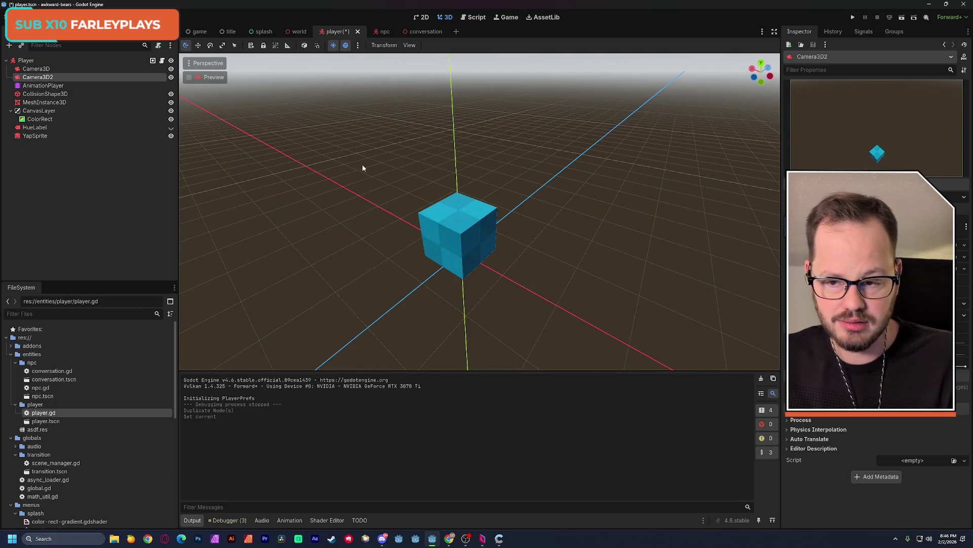
Move Camera3D2 down, sideways and along its depth axis until it sits just above the player cube
scroll(278, 123, down, 5)
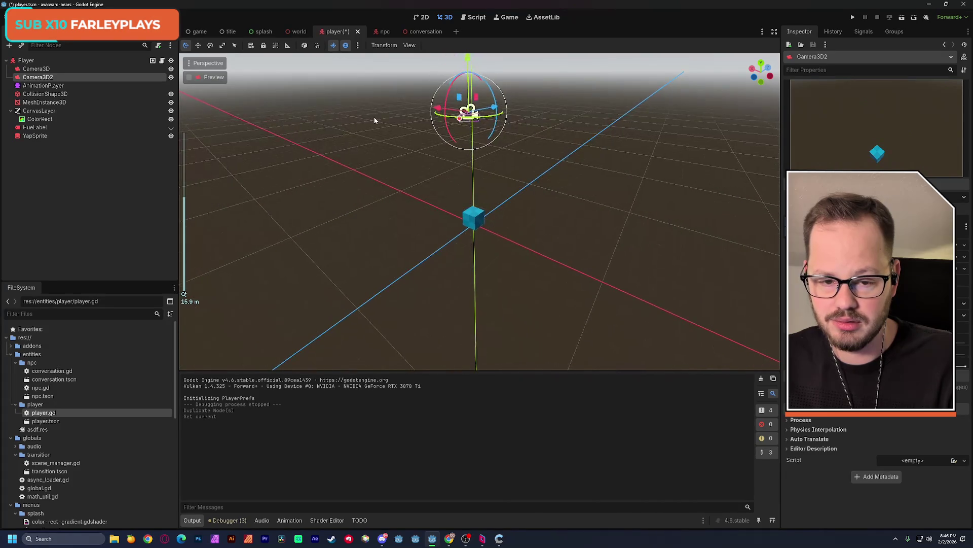
drag(473, 114, 478, 152)
key(w)
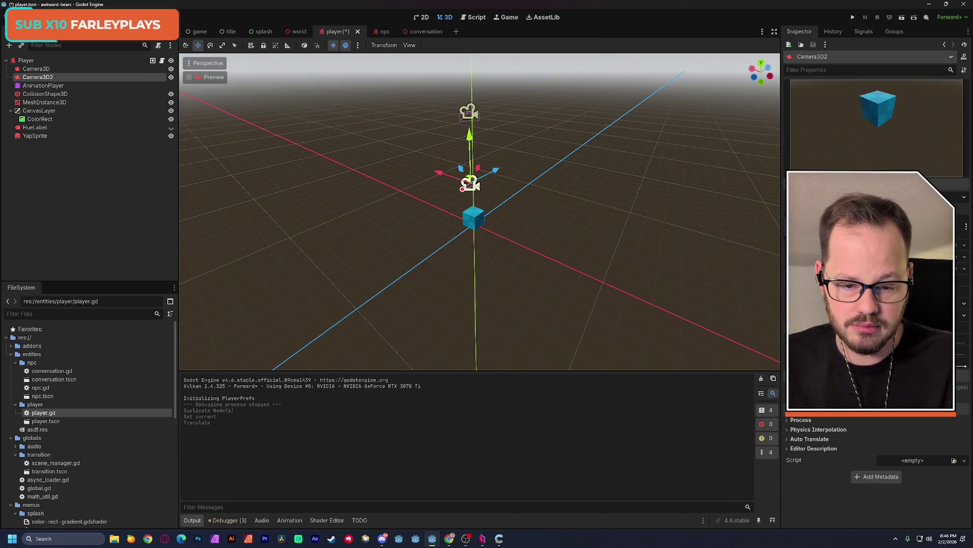
scroll(476, 217, up, 5)
mouse_move(476, 218)
middle_down()
mouse_move(546, 198)
mouse_move(484, 196)
middle_up()
mouse_move(517, 289)
mouse_down()
mouse_move(522, 335)
mouse_move(546, 316)
mouse_up()
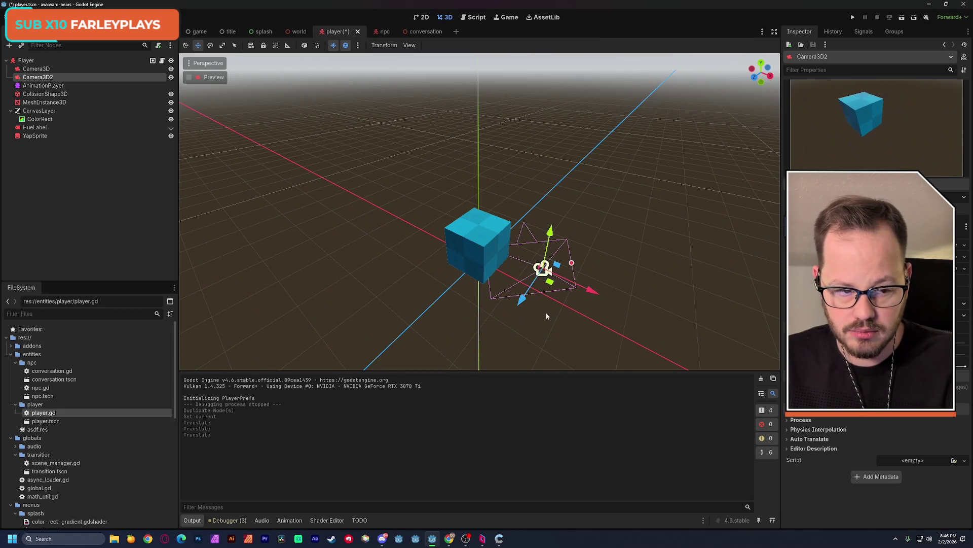
mouse_move(600, 299)
mouse_down()
mouse_move(519, 242)
mouse_move(505, 246)
mouse_up()
drag(427, 258, 455, 242)
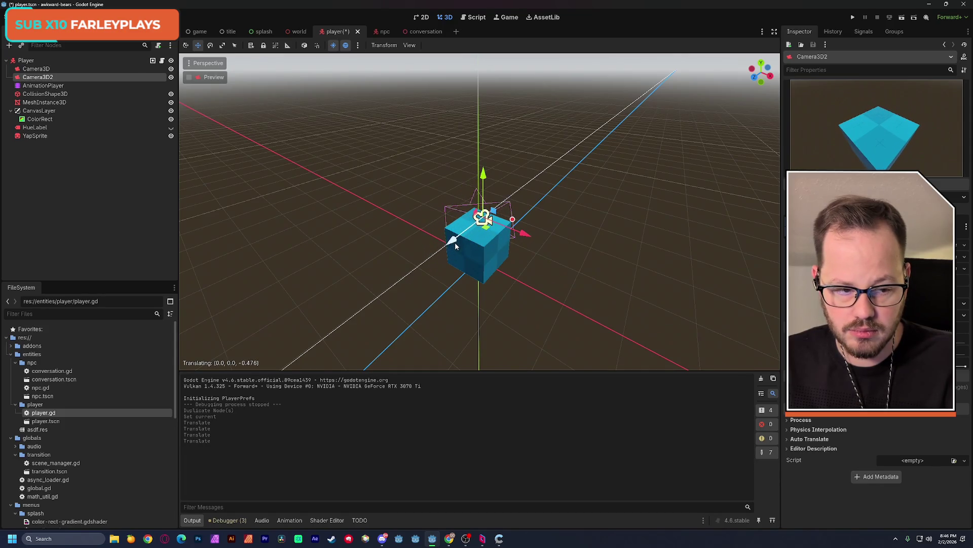
drag(484, 191, 484, 184)
drag(452, 246, 461, 240)
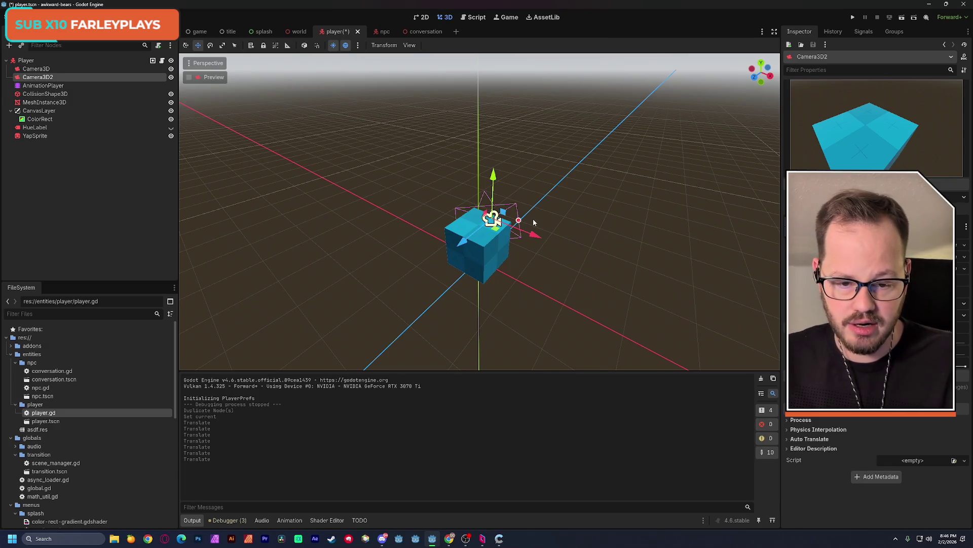
While previewing Camera3D2, shift its position and tilt it to a 10° X rotation
key(KP_1)
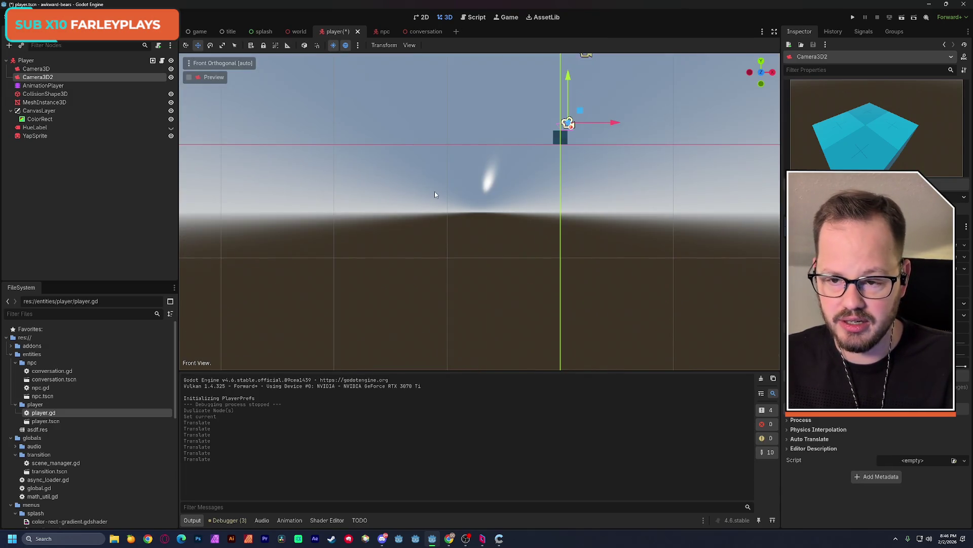
click(189, 77)
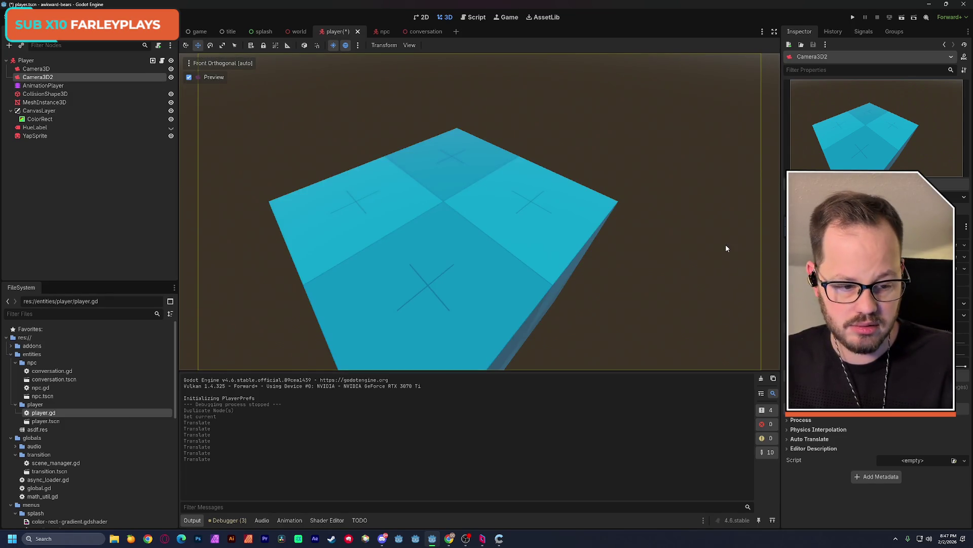
click(811, 385)
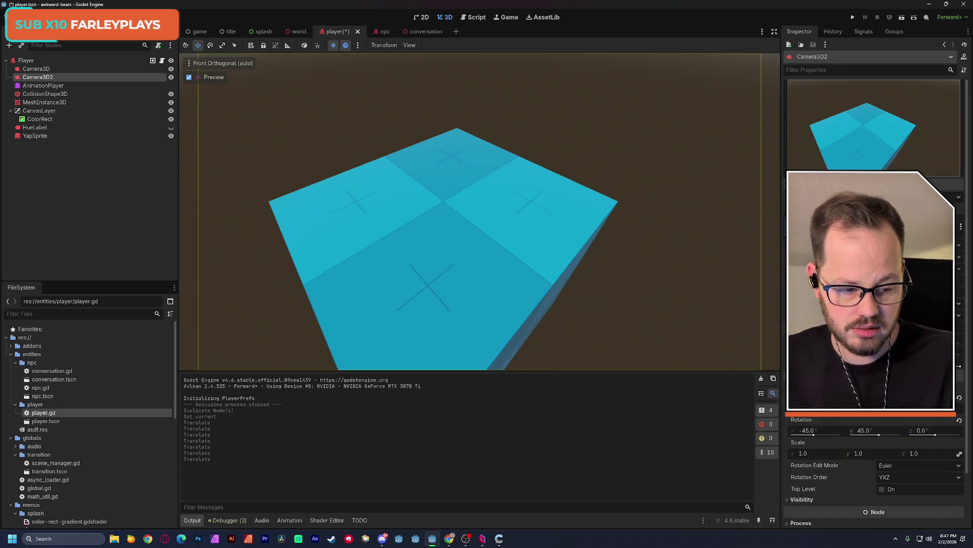
drag(806, 408, 837, 408)
drag(879, 435, 818, 436)
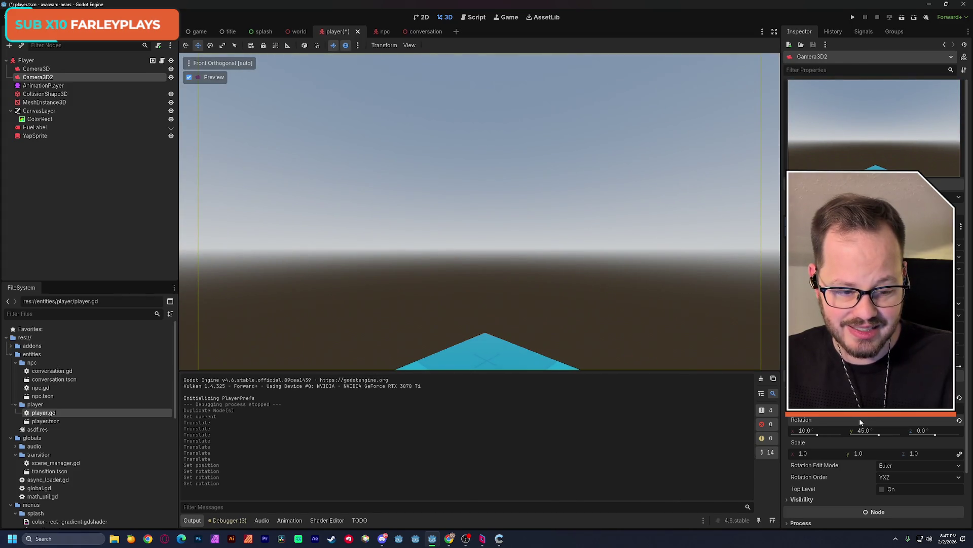
click(189, 77)
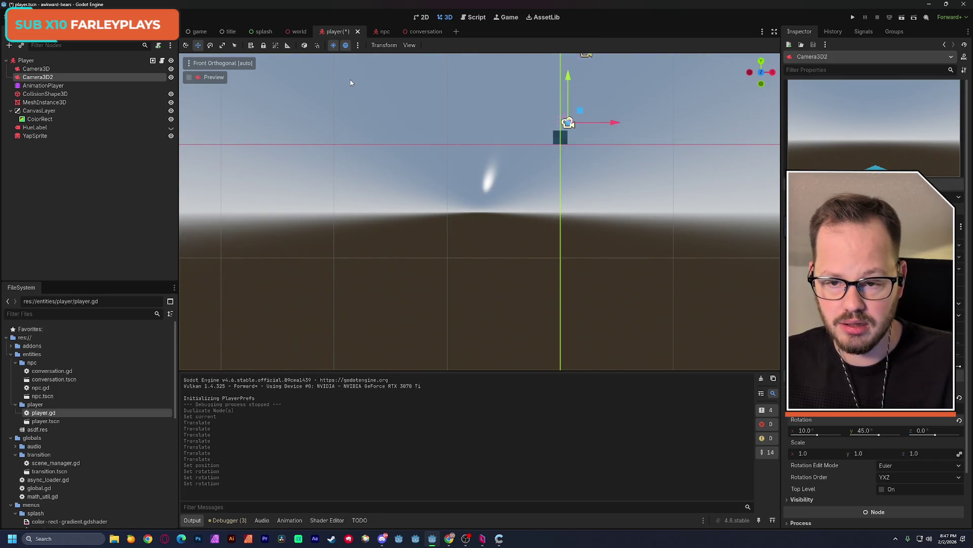
Re-centre the viewport on Camera3D2 and save the player scene
key(q)
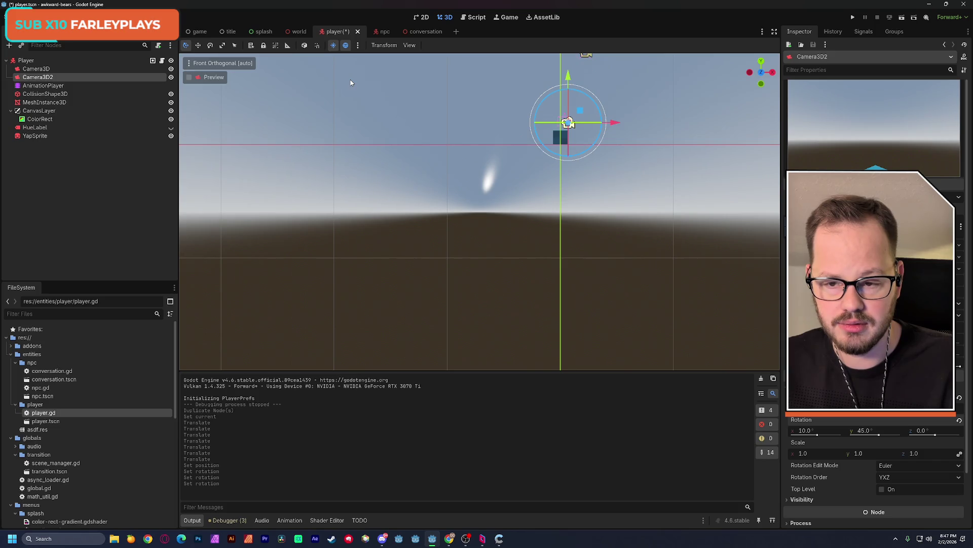
mouse_move(351, 82)
shift+middle_down()
mouse_move(360, 129)
mouse_move(448, 140)
mouse_move(279, 228)
shift+middle_up()
key(e)
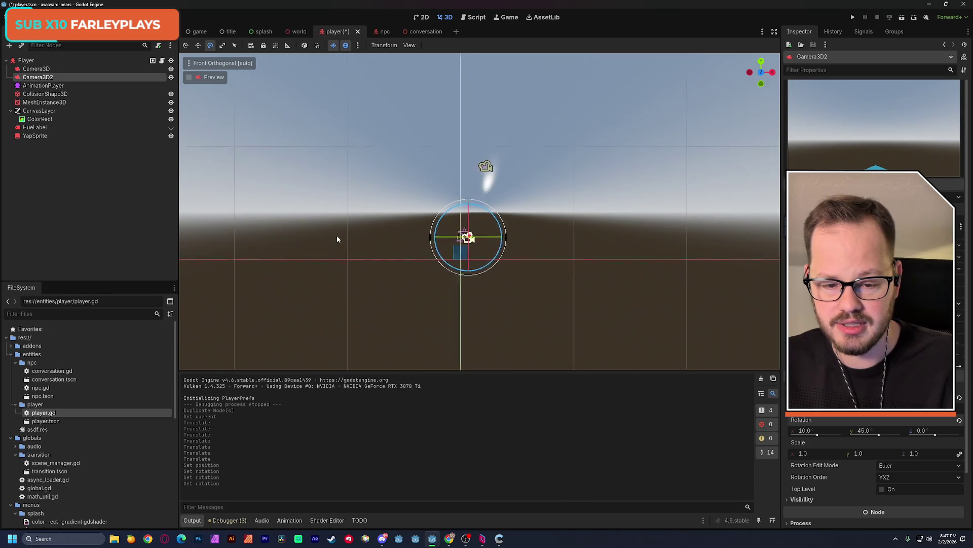
click(423, 17)
click(447, 18)
mouse_move(453, 204)
shift+middle_down()
mouse_move(446, 243)
mouse_move(573, 217)
mouse_move(420, 128)
mouse_move(503, 238)
mouse_move(476, 218)
shift+middle_up()
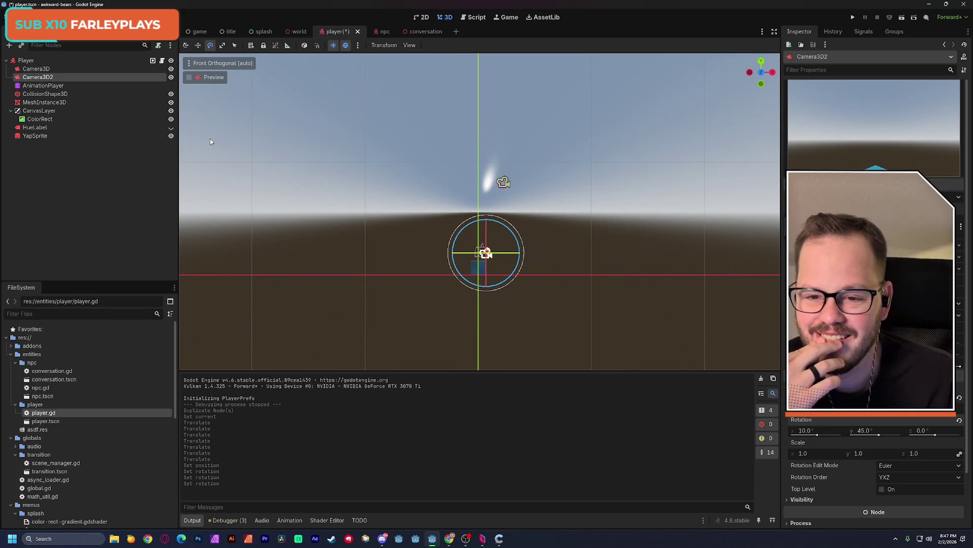
click(300, 31)
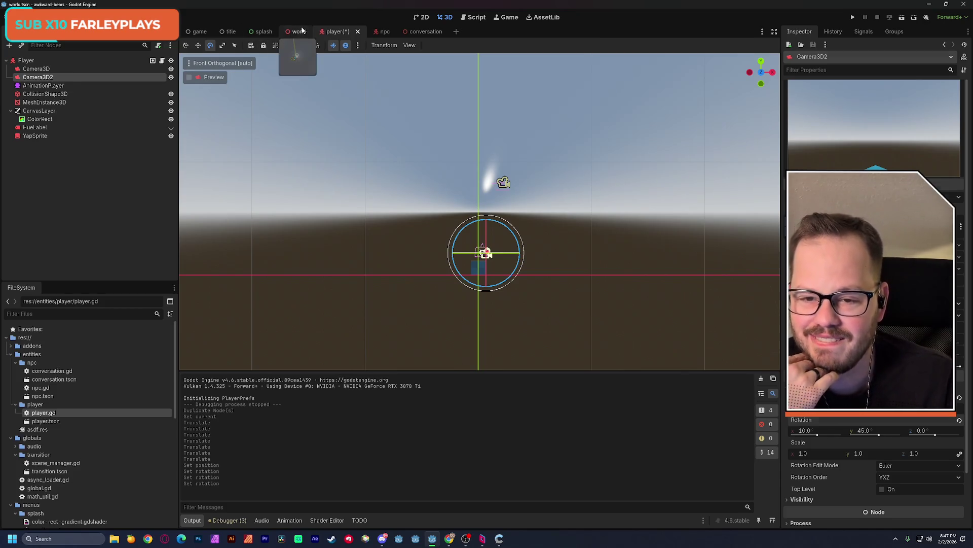
click(345, 32)
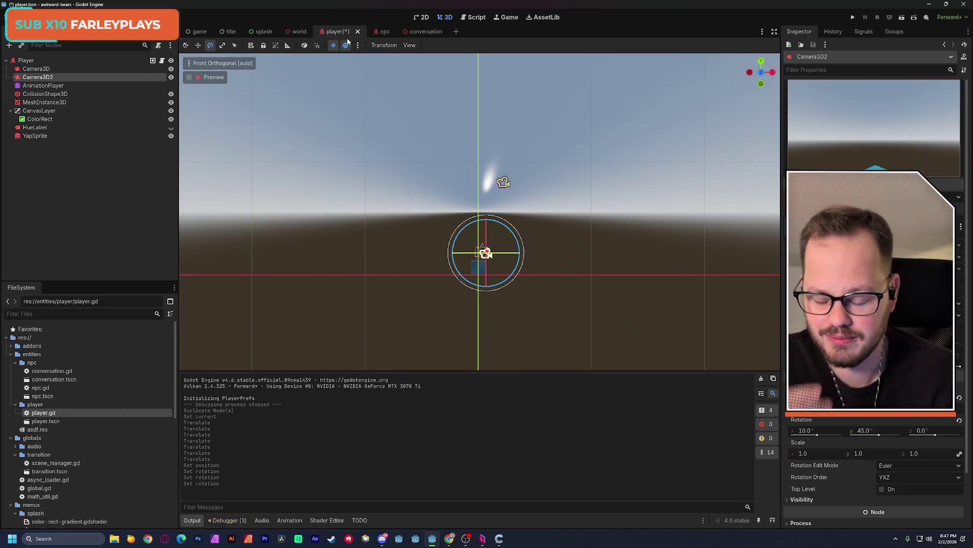
key(ctrl+s)
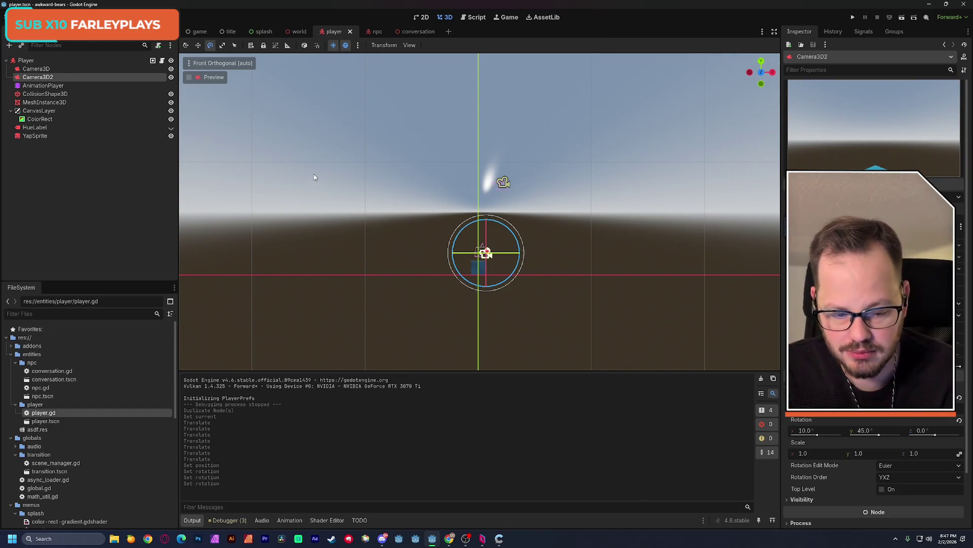
Nudge Camera3D2 back along Z and 0.3 along X, save, and return to the world scene
key(KP_3)
key(KP_4)
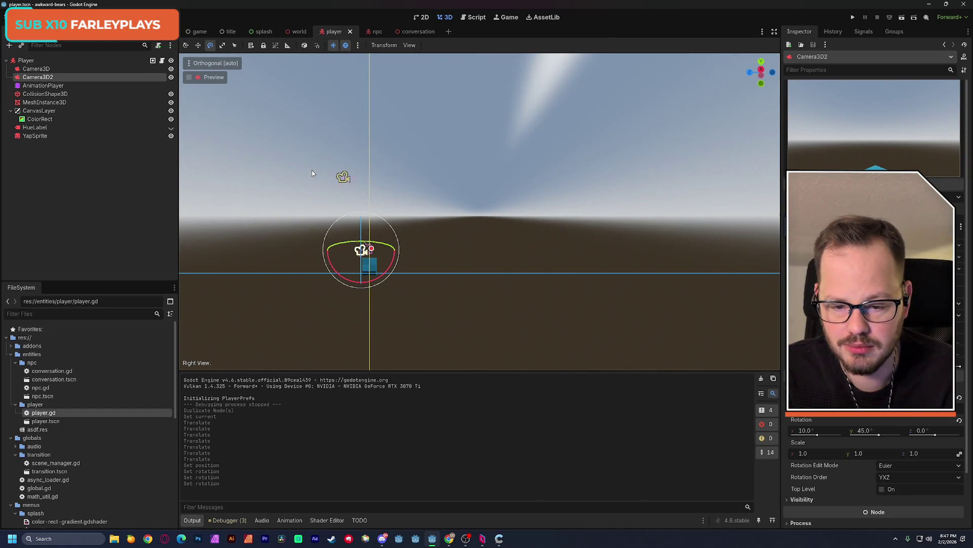
middle_drag(312, 171, 330, 152)
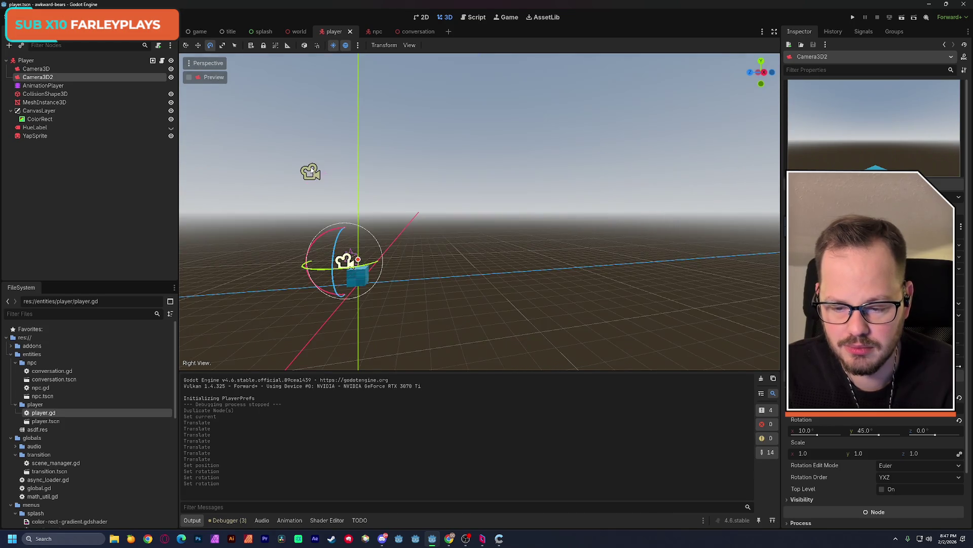
mouse_move(345, 211)
middle_down()
mouse_move(361, 226)
mouse_move(408, 185)
mouse_move(341, 217)
mouse_move(499, 265)
mouse_move(406, 218)
middle_up()
click(186, 46)
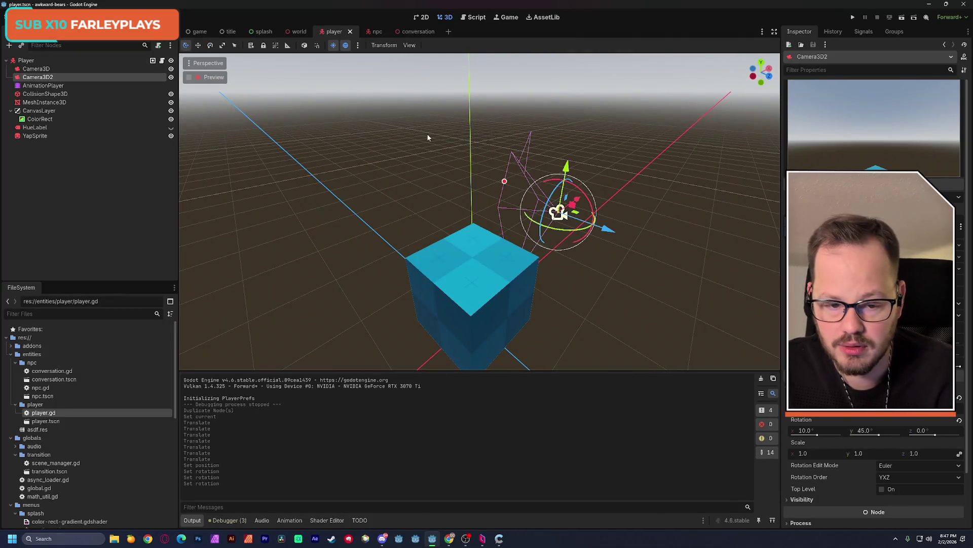
mouse_move(606, 228)
mouse_down()
mouse_move(590, 226)
mouse_move(606, 231)
mouse_up()
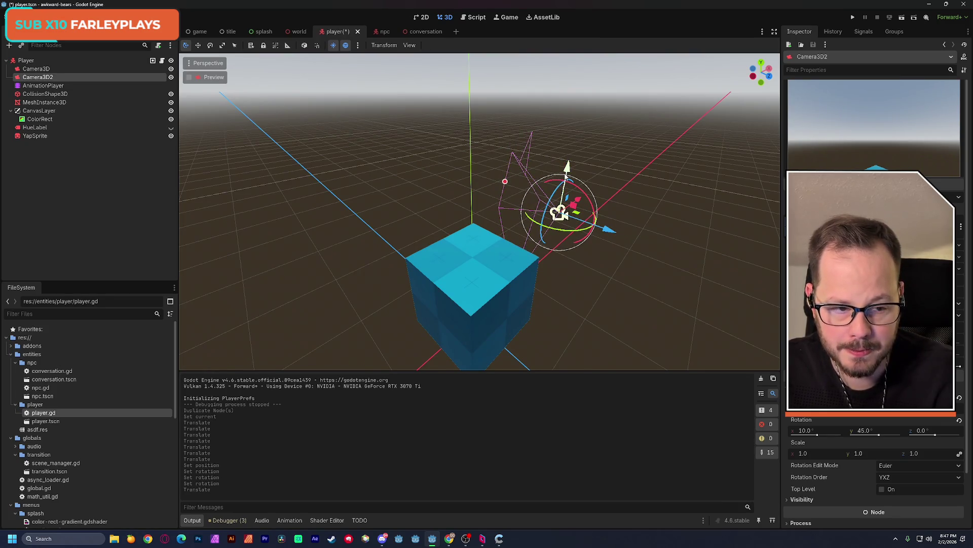
drag(598, 231, 656, 237)
middle_drag(656, 236, 488, 277)
drag(566, 252, 592, 269)
key(ctrl+s)
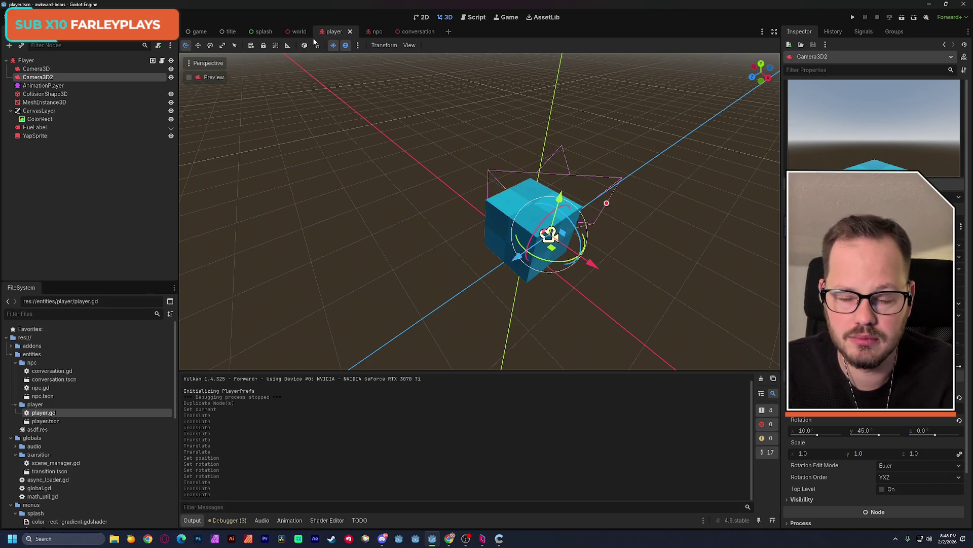
click(297, 32)
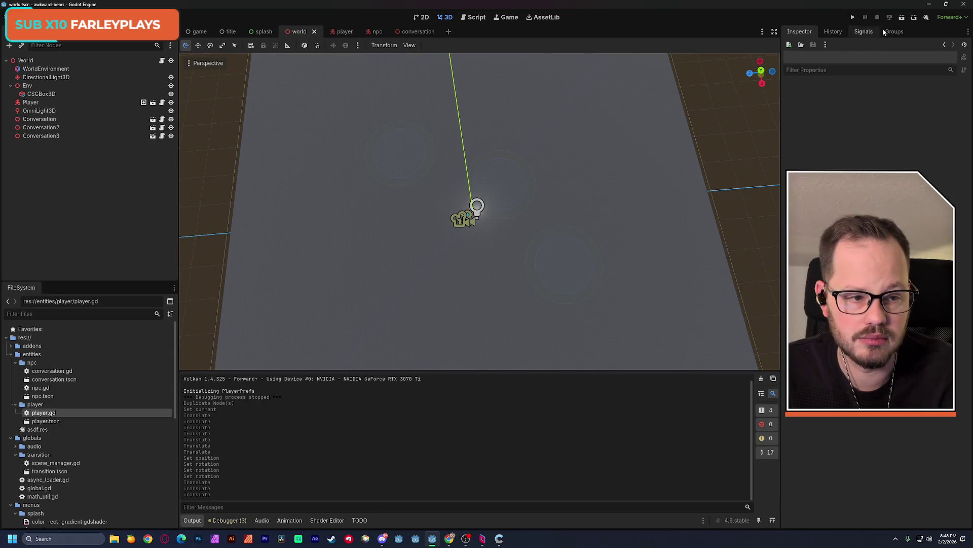
Run the world scene with F6, walk forward to check the angled camera view, then close the game
key(F6)
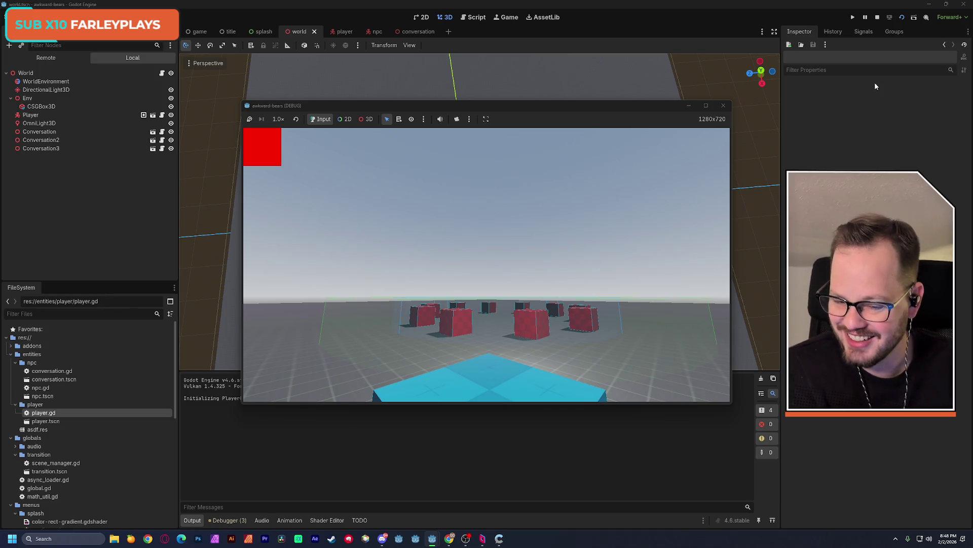
key(w)
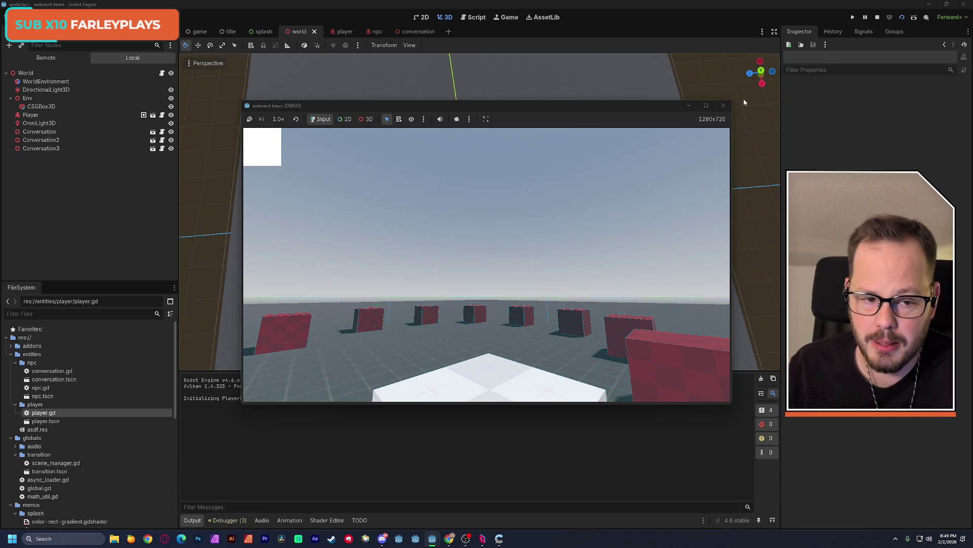
click(706, 105)
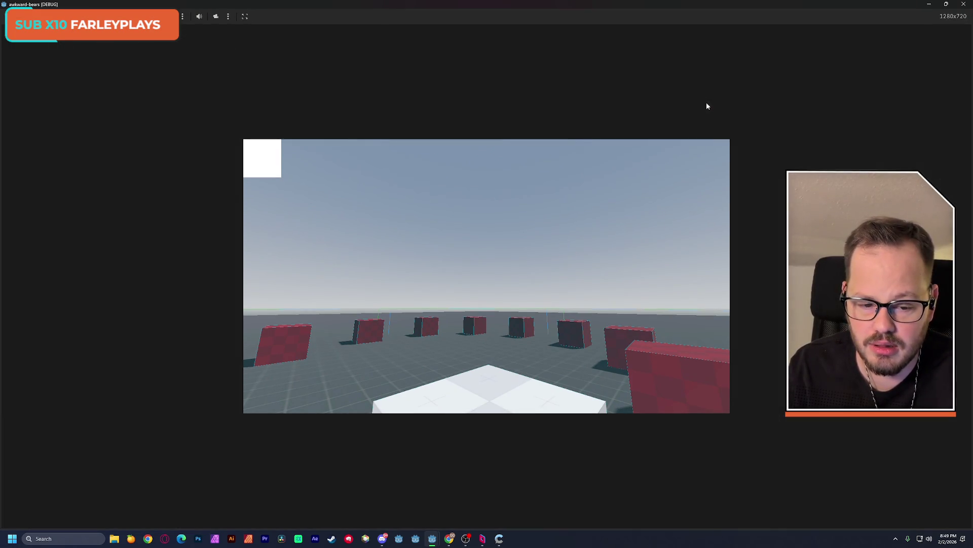
click(962, 6)
click(40, 17)
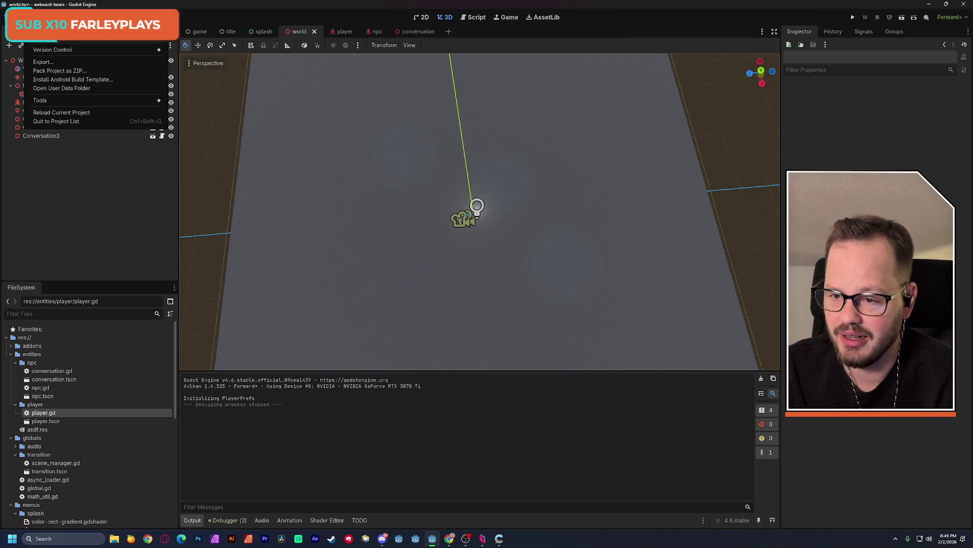
Set the project's Display > Window > Stretch Aspect to expand in Project Settings
click(55, 38)
drag(661, 174, 658, 265)
click(495, 228)
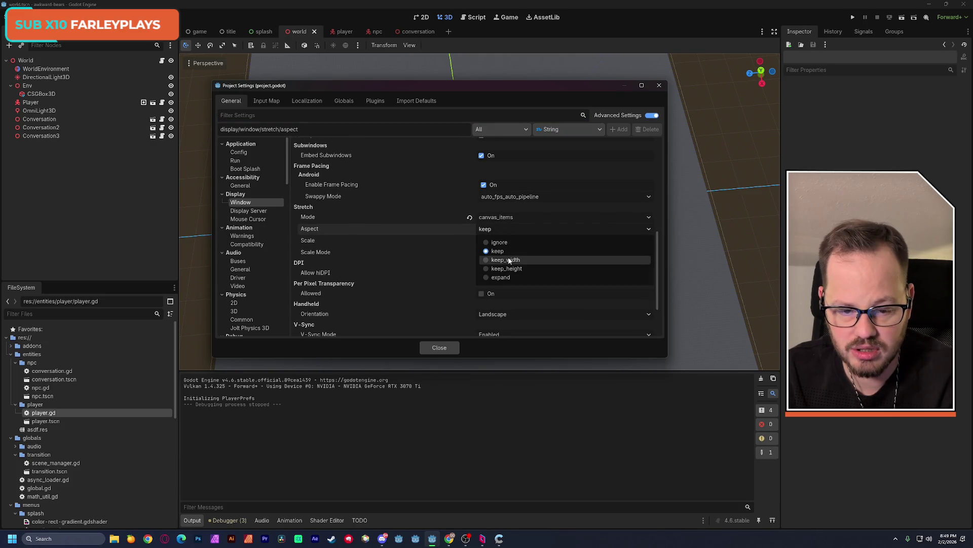
click(513, 277)
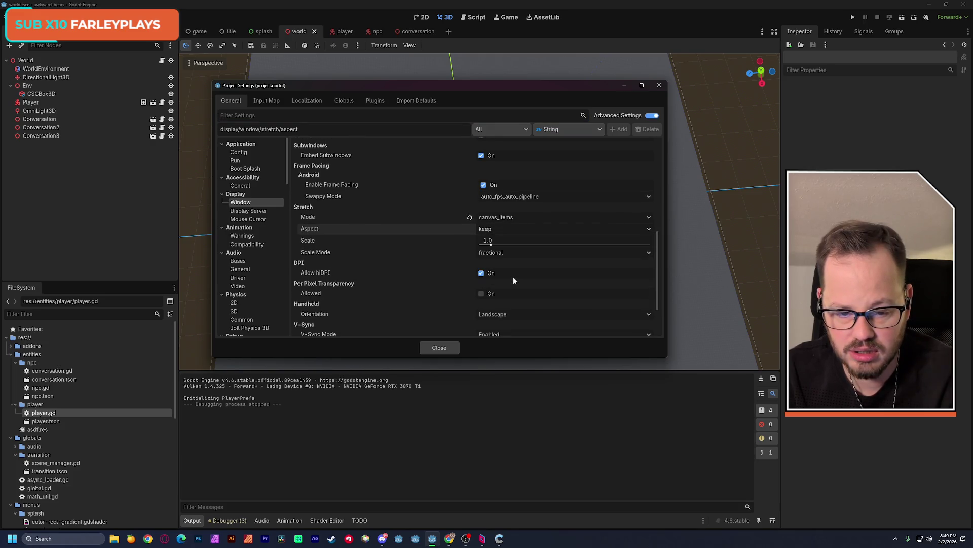
click(436, 348)
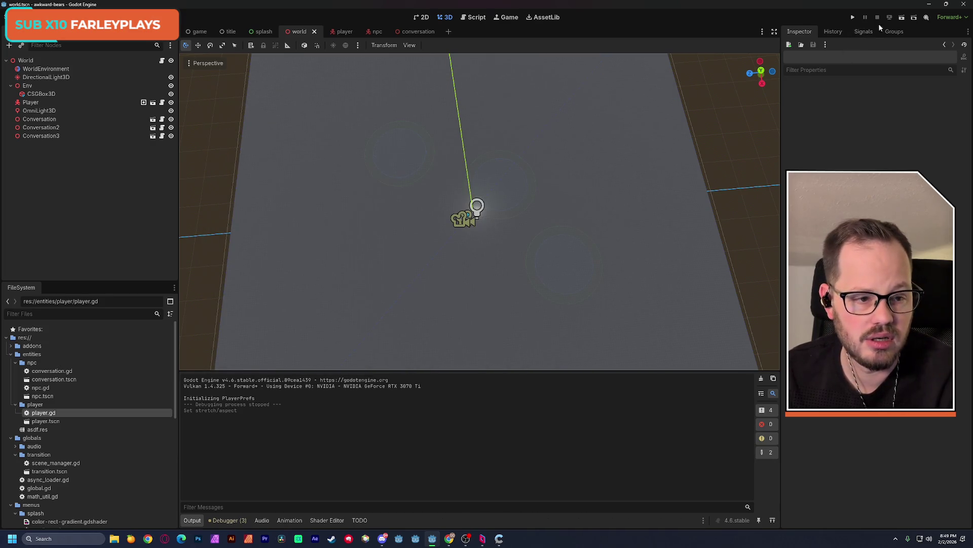
Test-run the game, save the scene, recheck the stretch setting, and run the current scene again
key(F5)
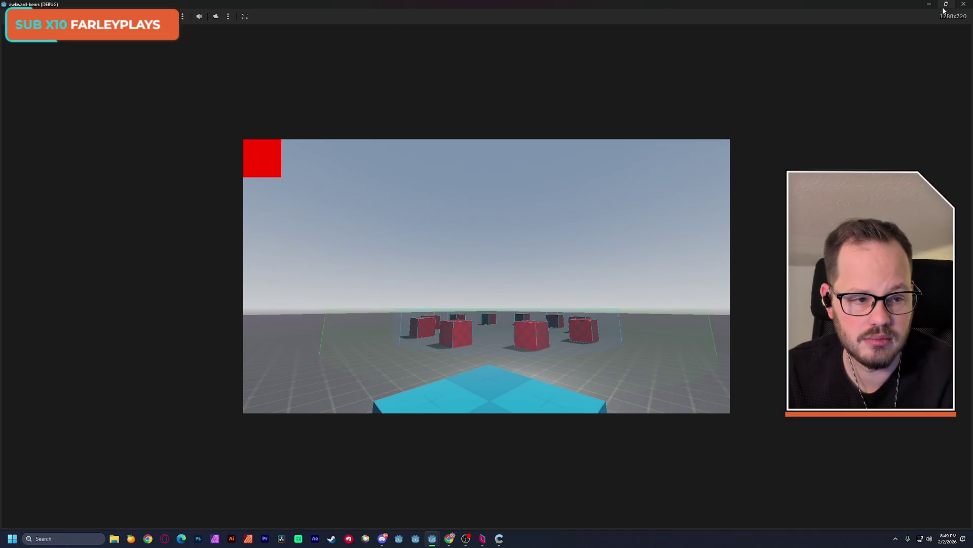
click(946, 7)
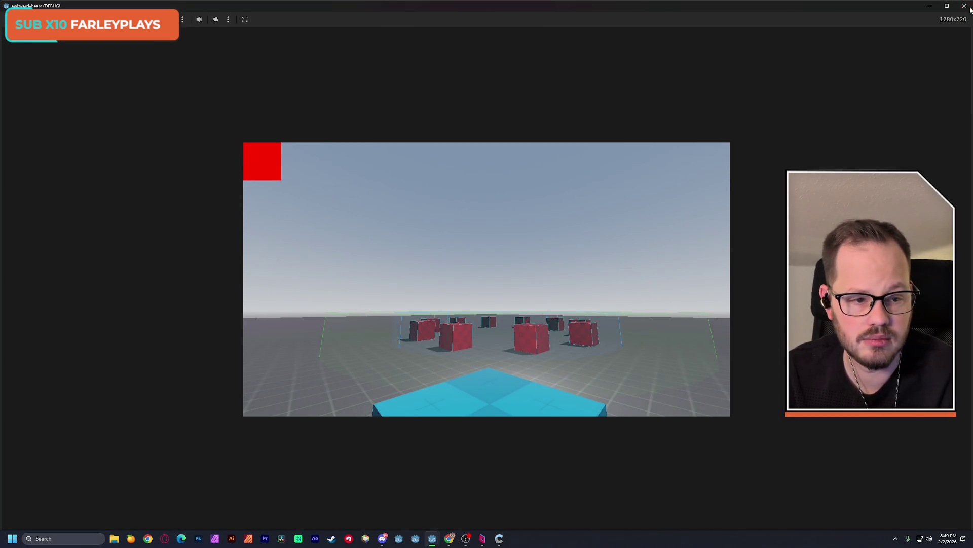
click(964, 5)
key(ctrl+s)
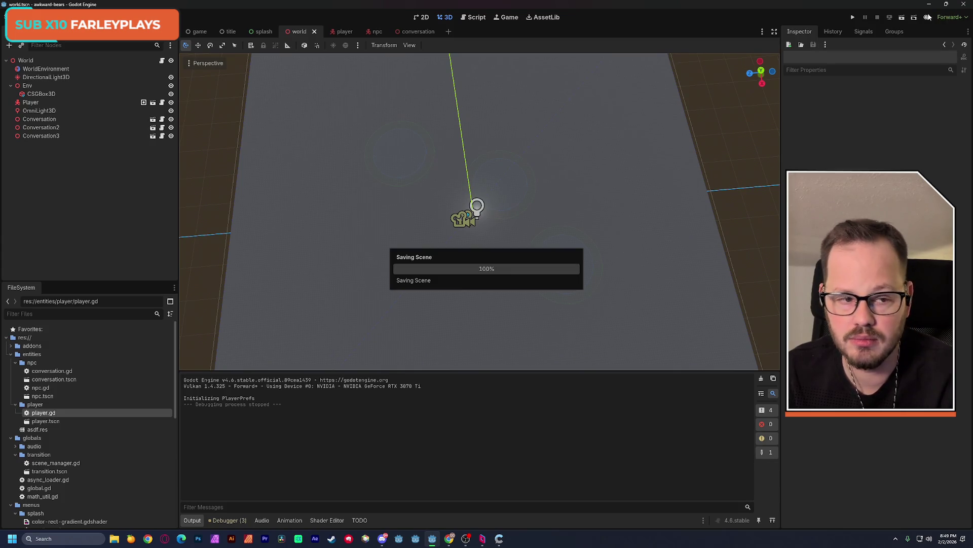
click(46, 17)
click(71, 79)
drag(658, 184, 653, 271)
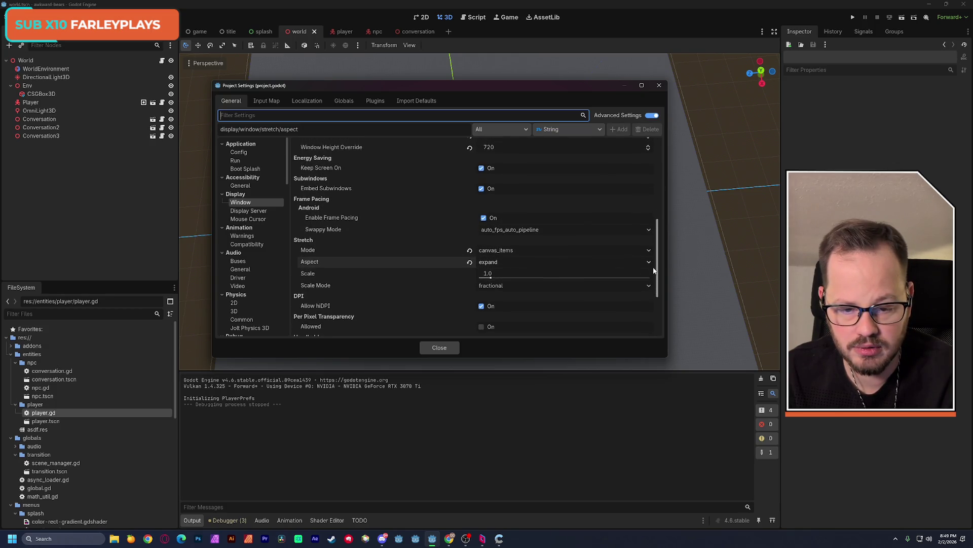
click(439, 347)
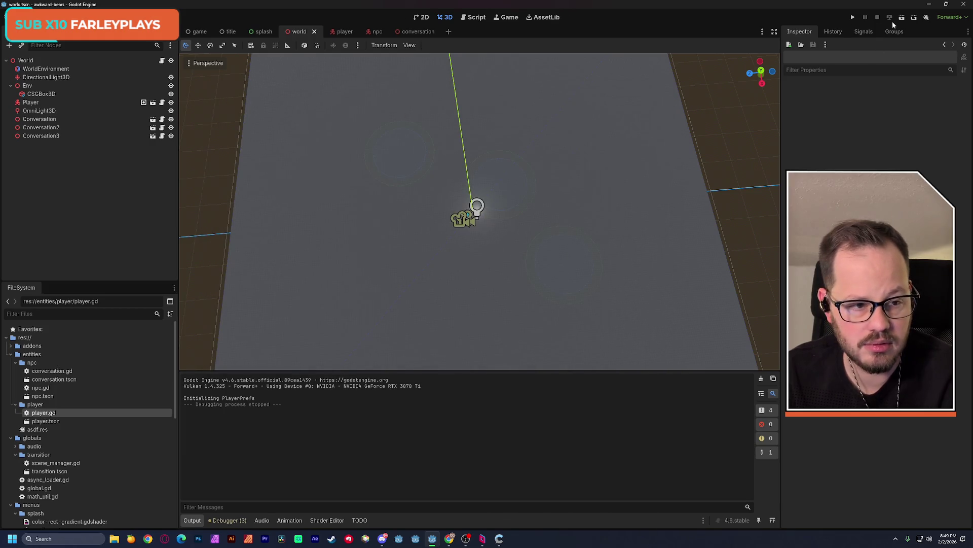
click(903, 18)
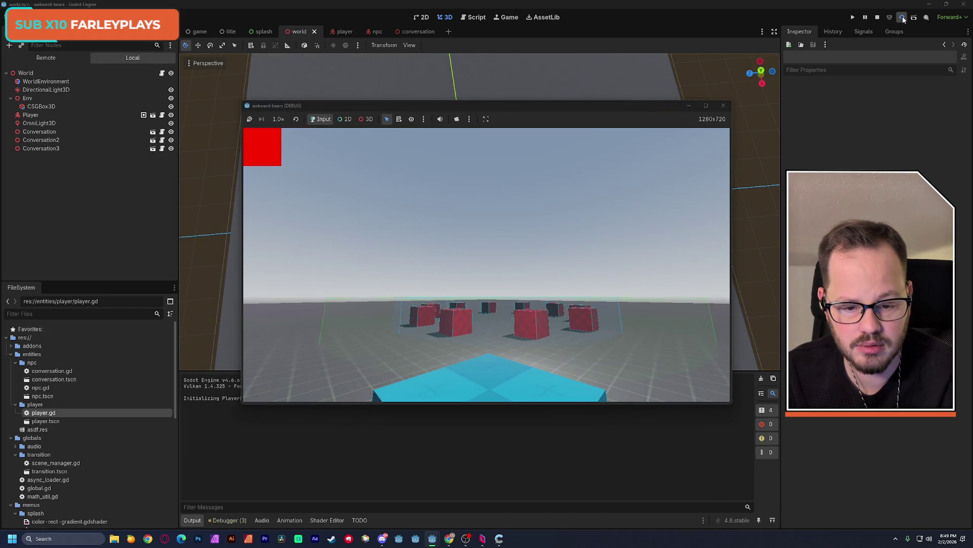
Maximize the running game window, restore it, and close the game
click(705, 106)
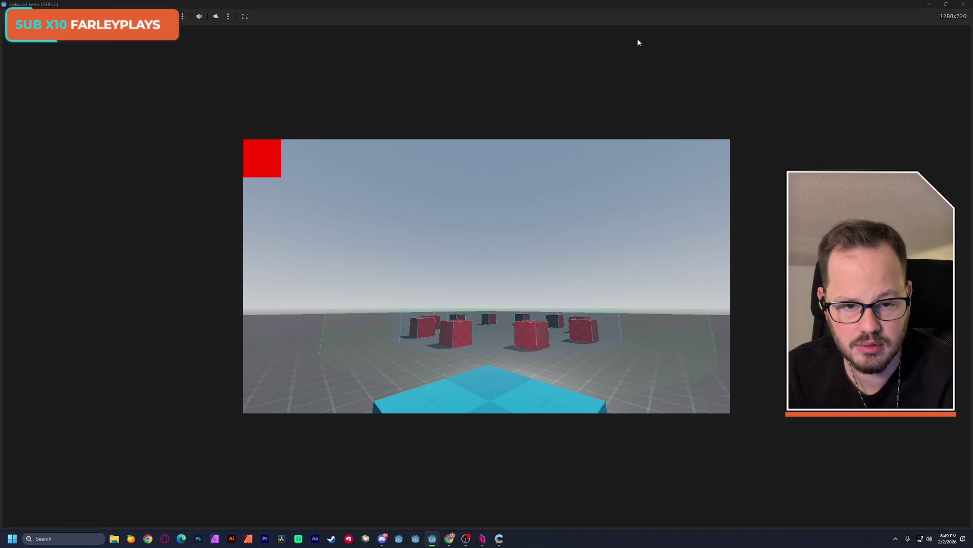
click(946, 4)
click(722, 102)
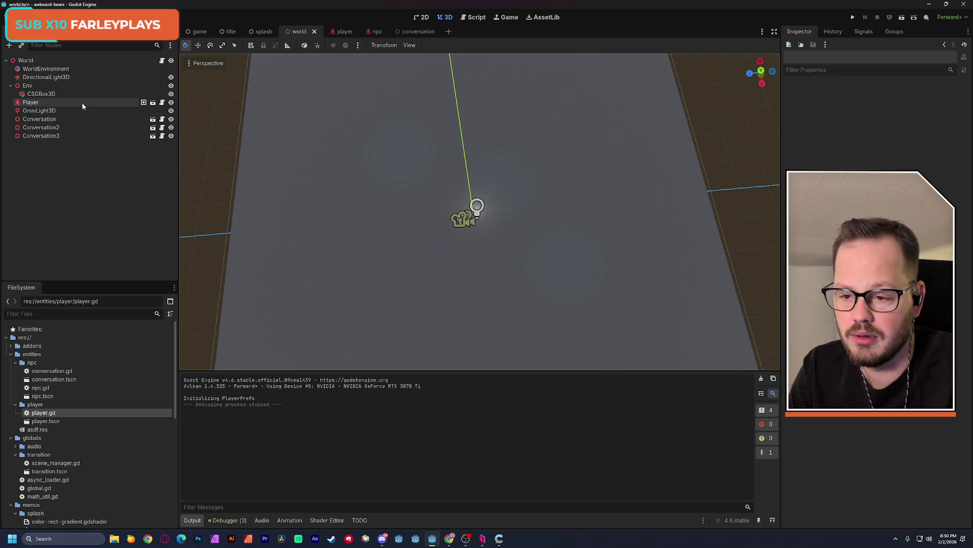
Check both player cameras, save the player scene, and run the world scene from the 3D view
click(337, 32)
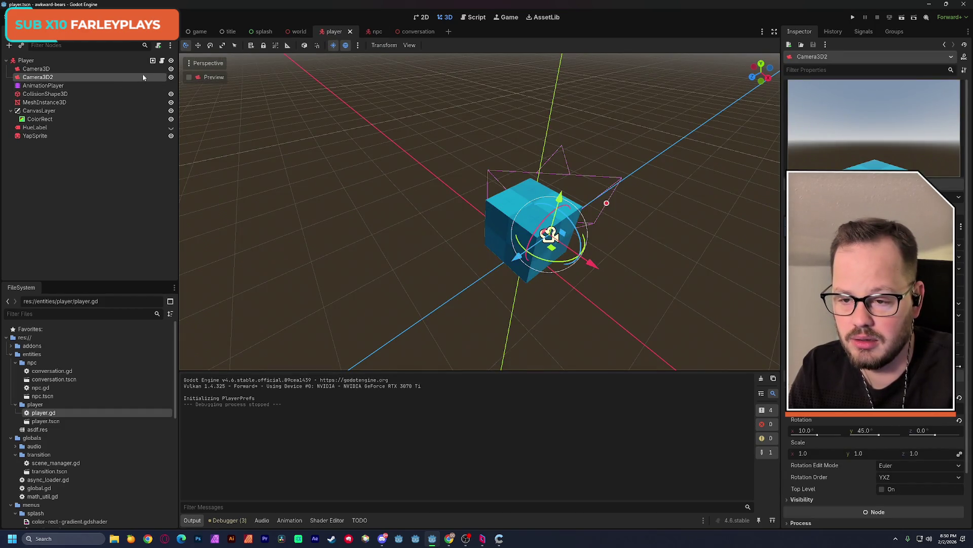
click(34, 70)
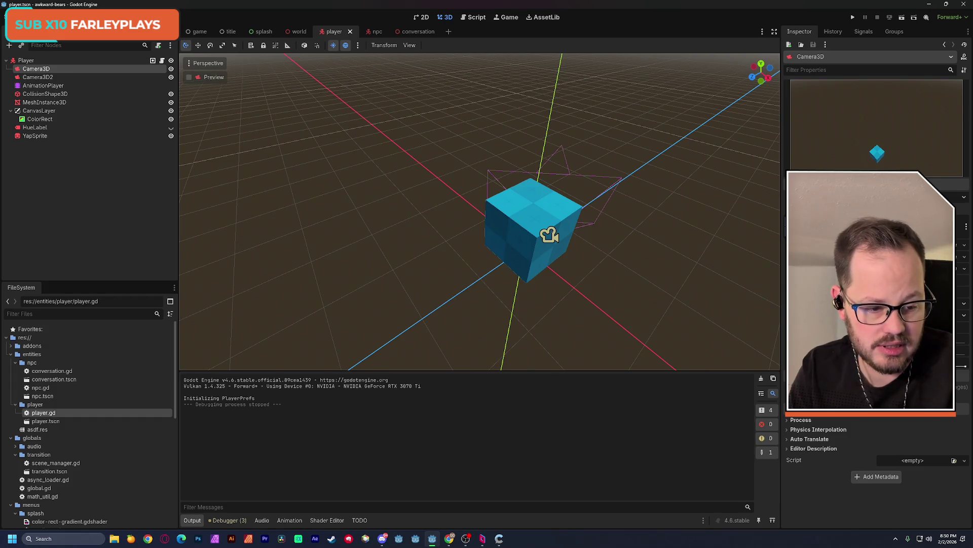
click(38, 77)
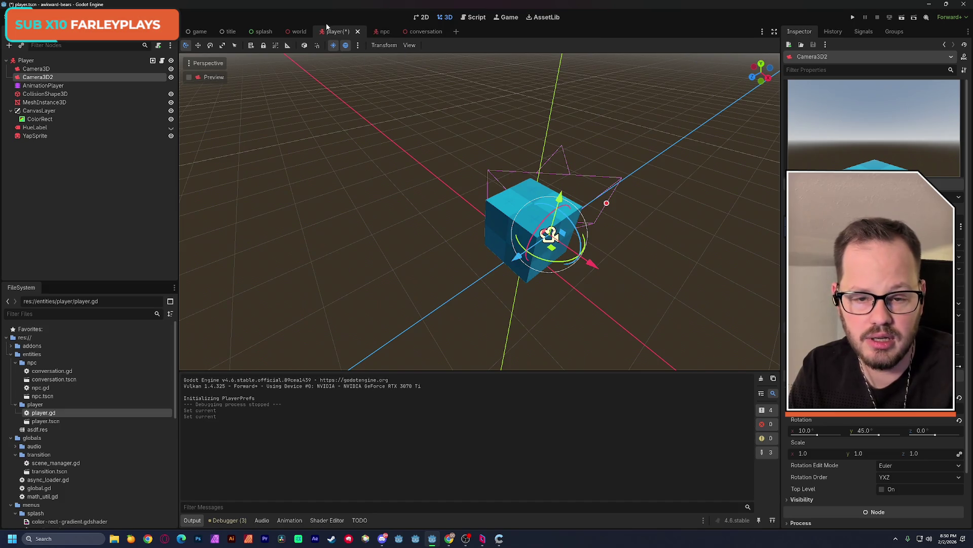
key(ctrl+s)
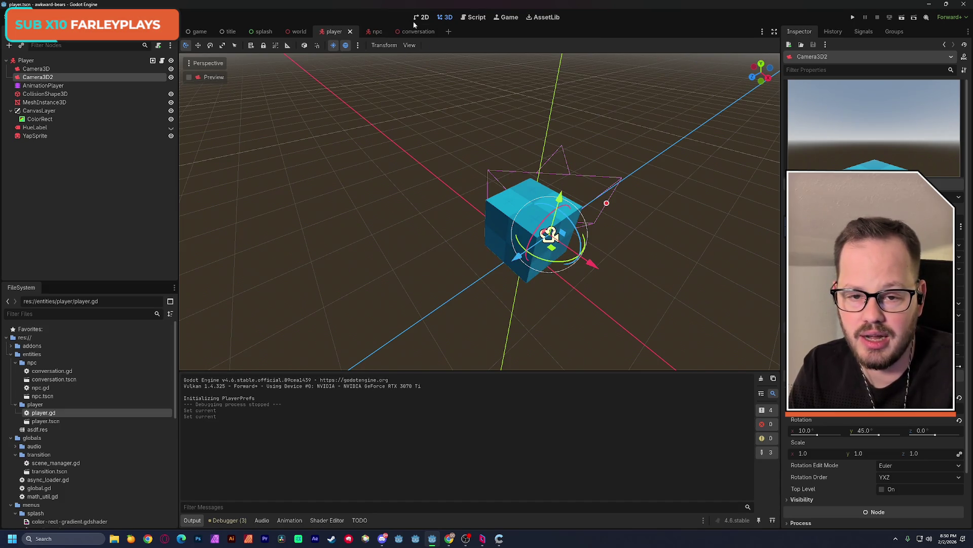
click(300, 32)
click(473, 18)
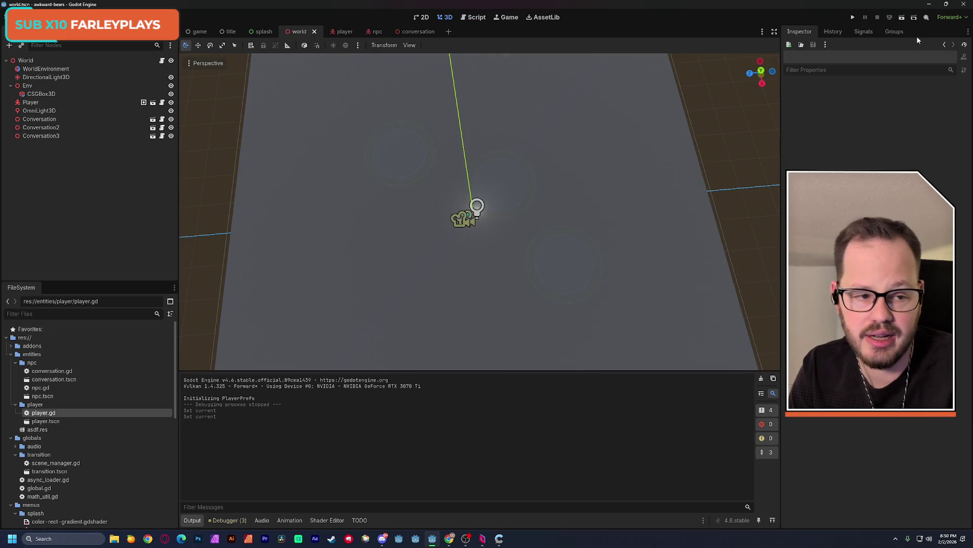
click(901, 17)
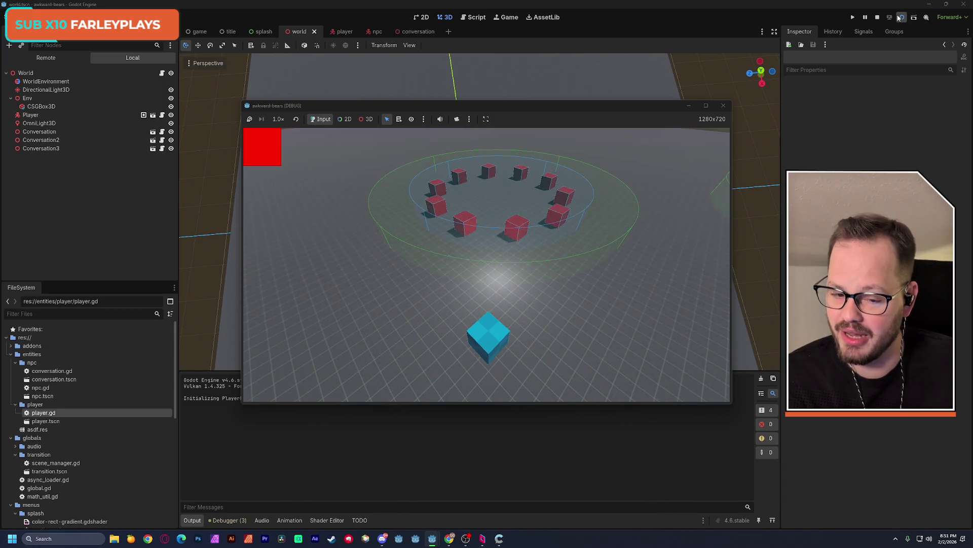
Walk the player cube forward (W) and left (A) into the red-cube ring, then stop the test run
key(w)
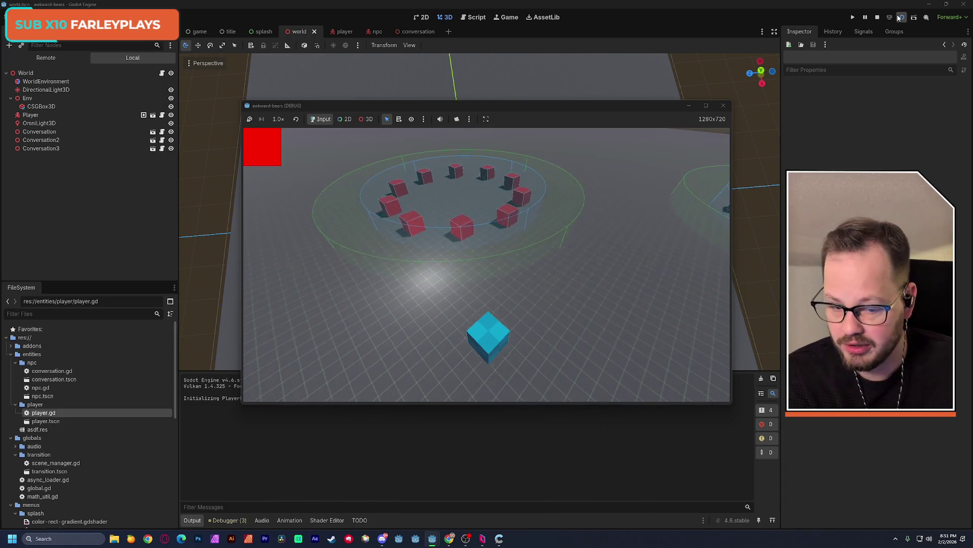
key(w)
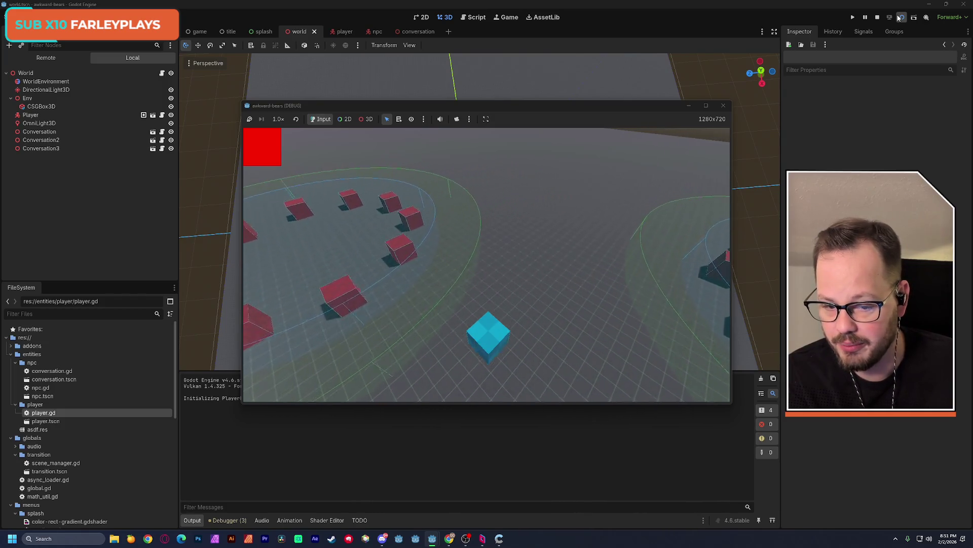
key(a)
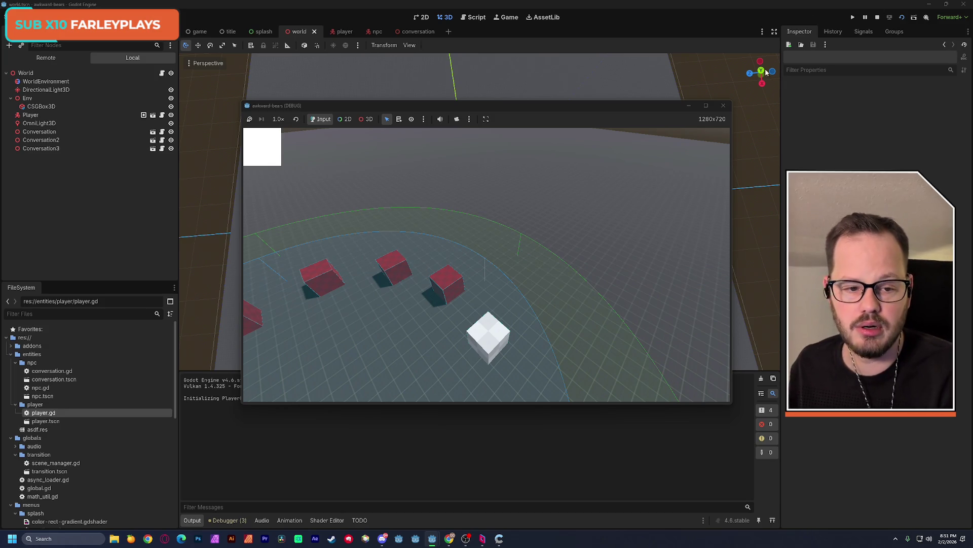
click(723, 105)
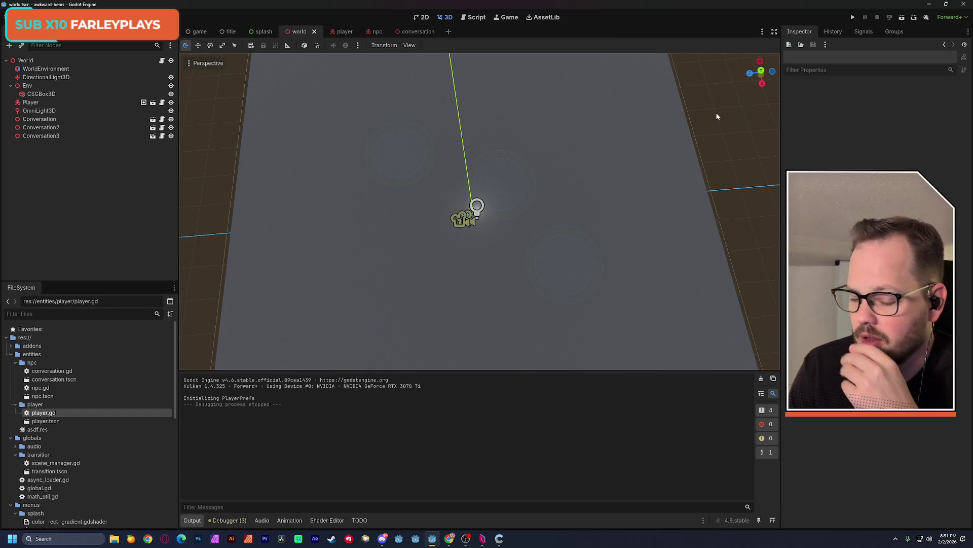
click(903, 18)
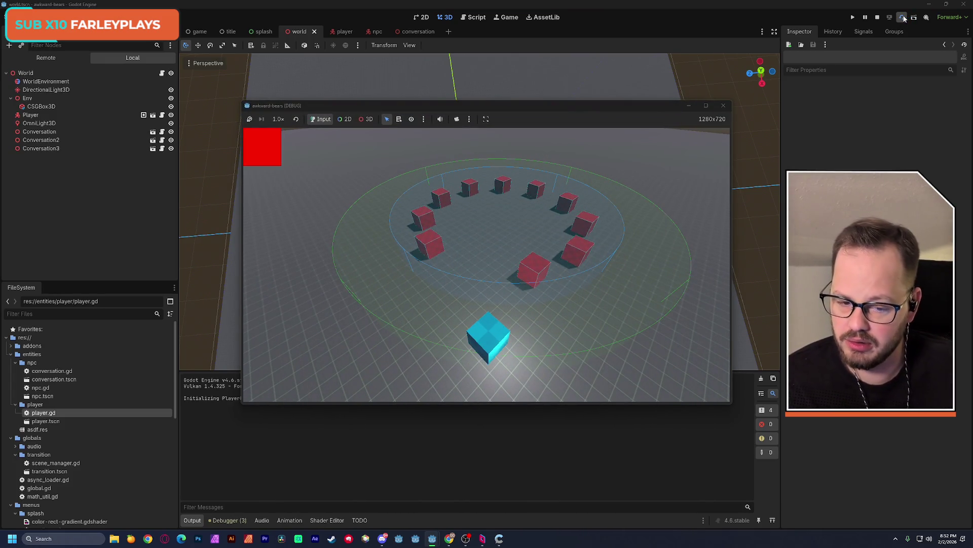
key(d)
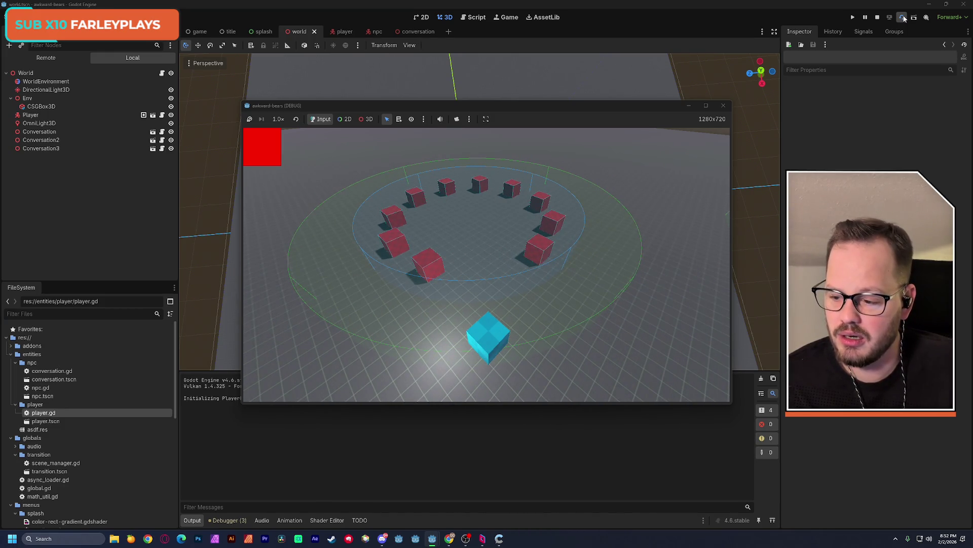
key(s)
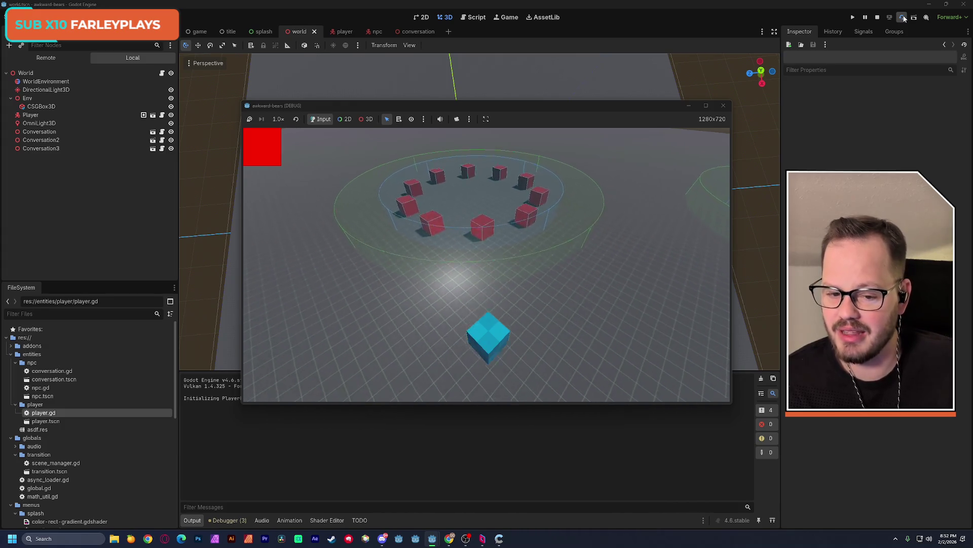
key(s)
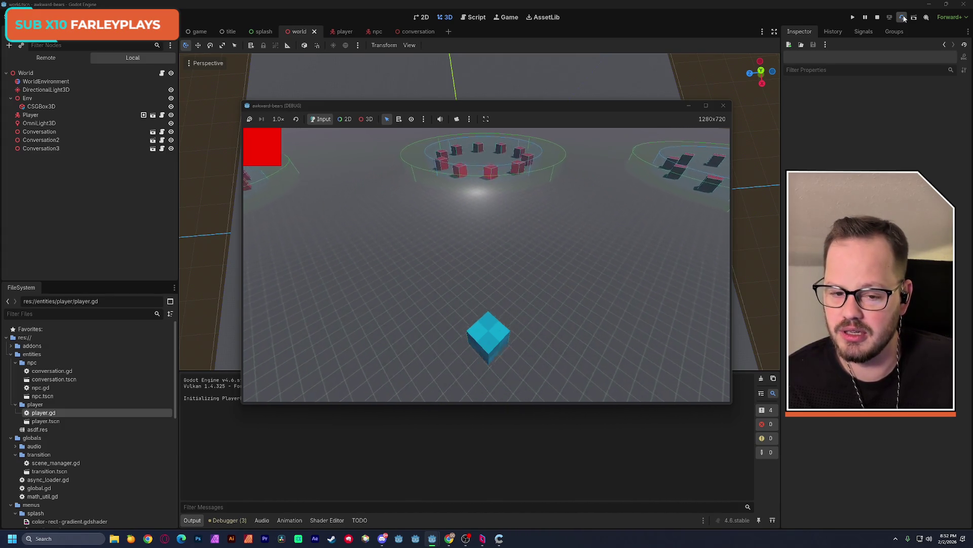
key(d)
key(w)
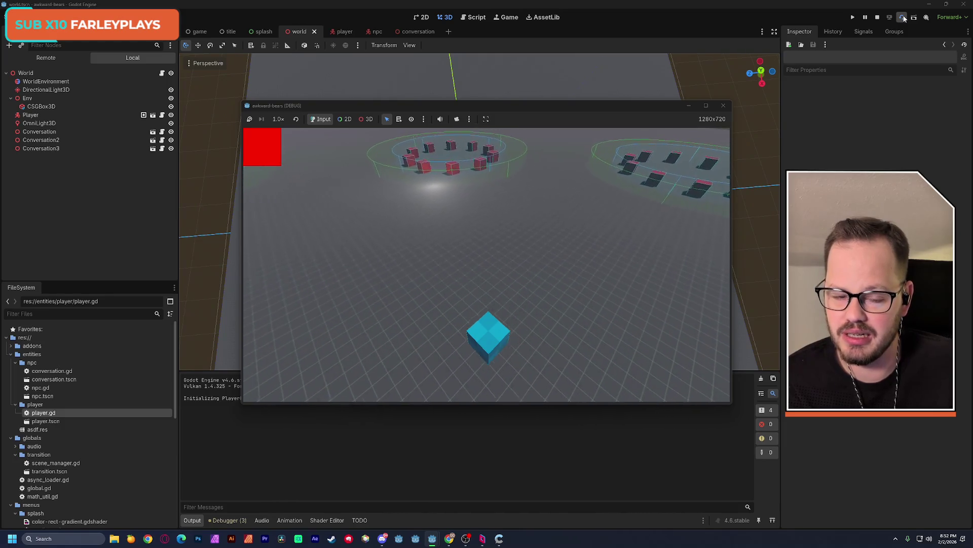
key(s)
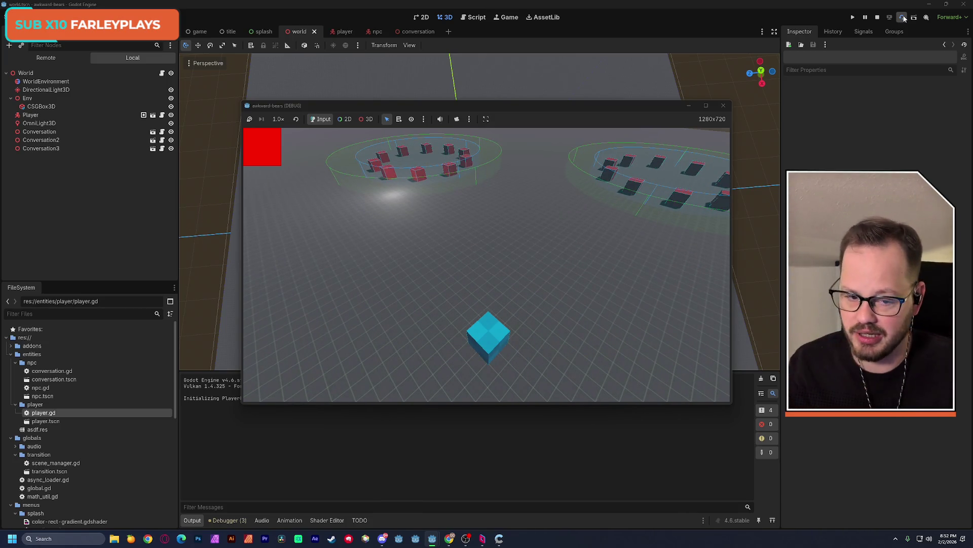
key(a)
key(d)
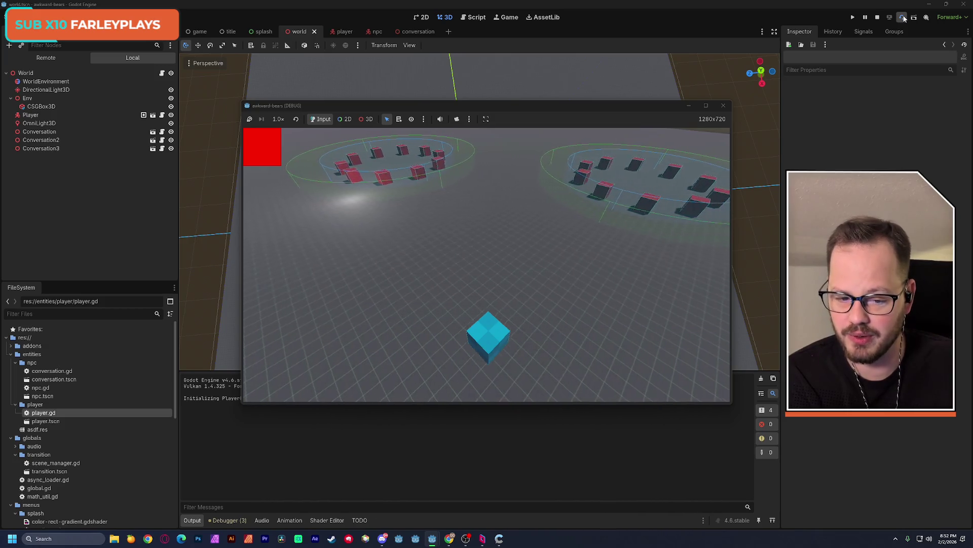
key(d)
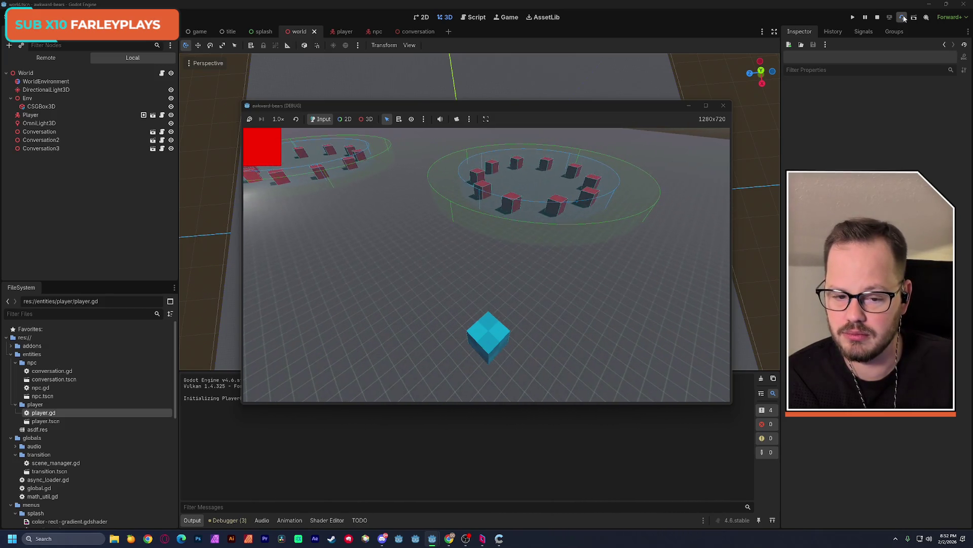
key(a)
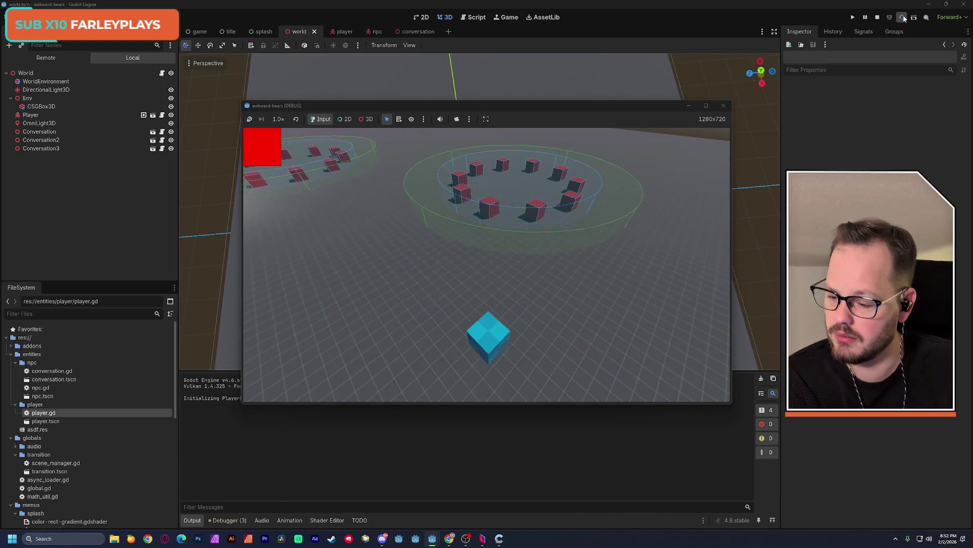
key(w)
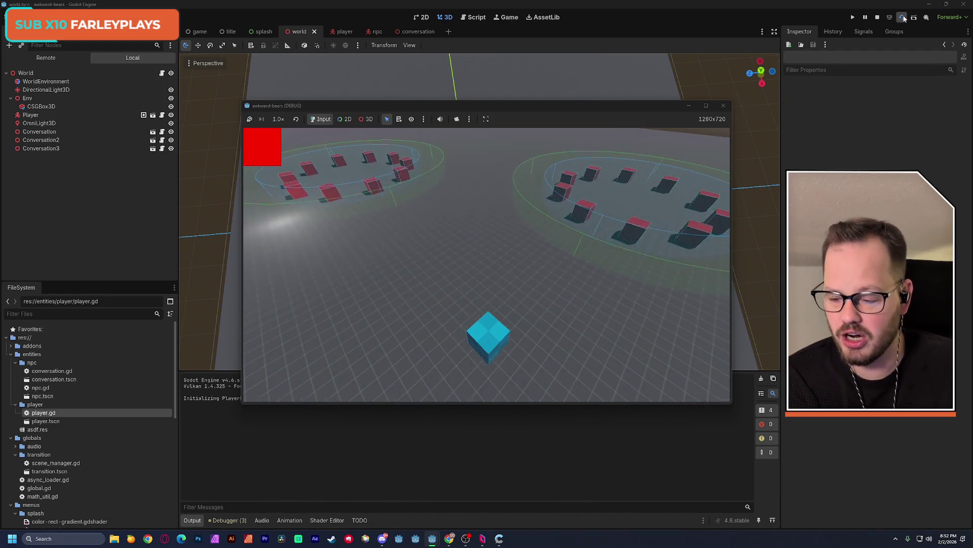
key(w)
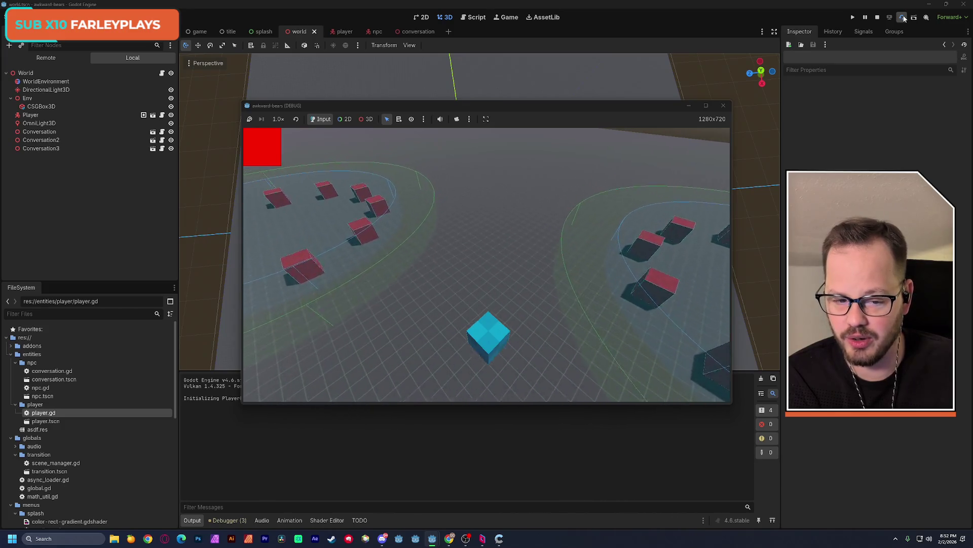
key(w)
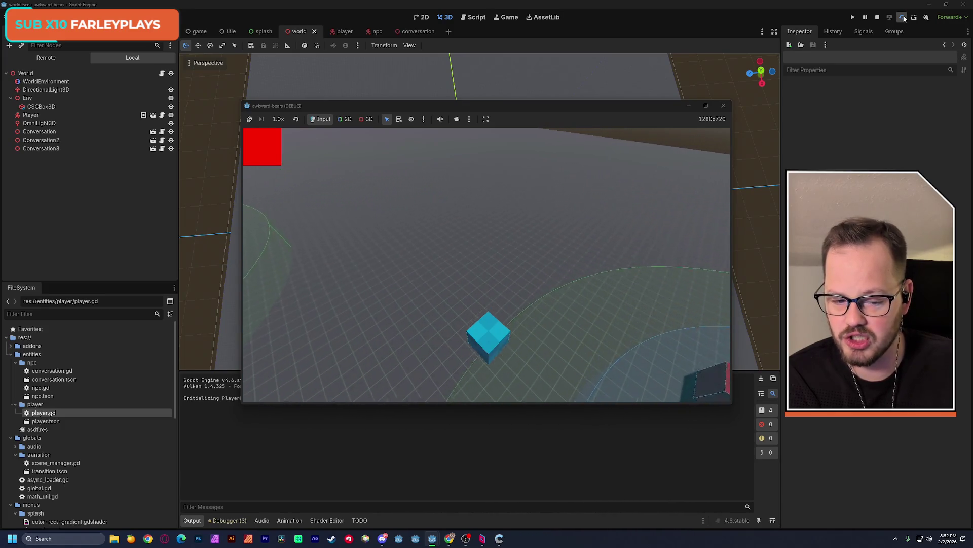
key(w)
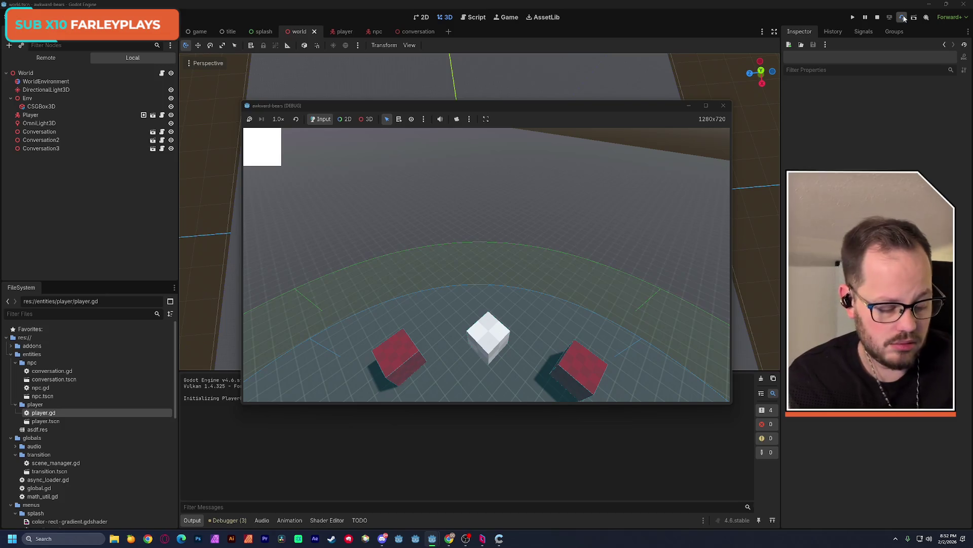
click(724, 105)
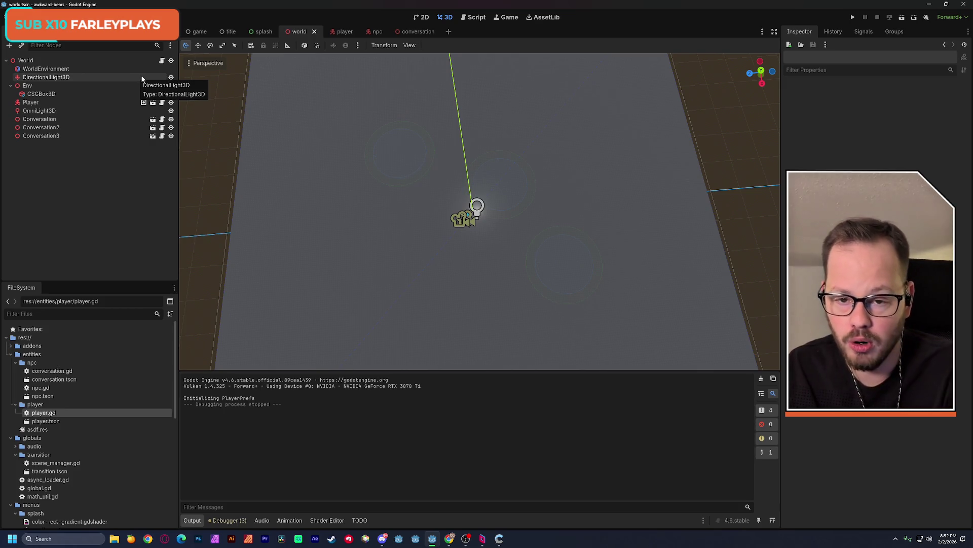
Switch to the player scene and orbit and zoom the 3D view to ground level around the cube and Camera3D2
click(345, 31)
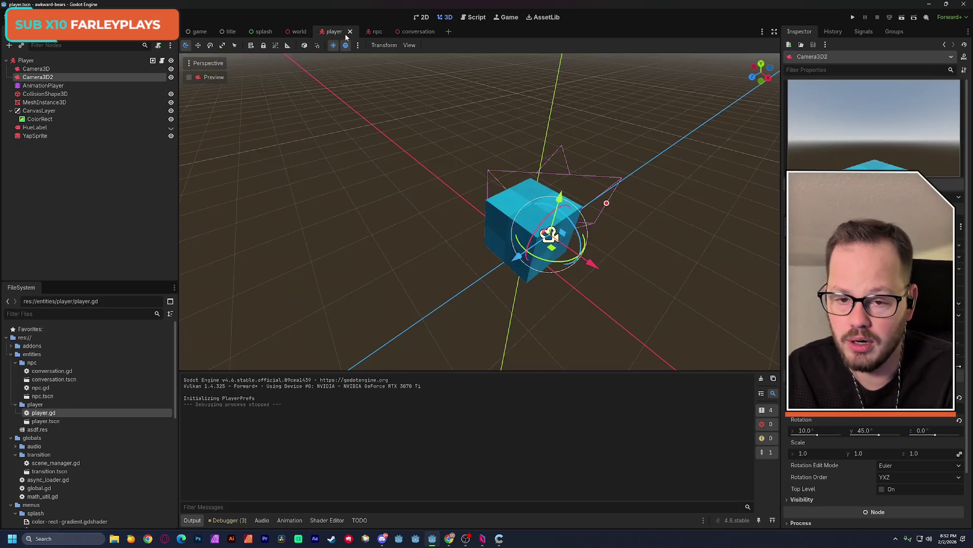
middle_drag(445, 159, 451, 102)
mouse_move(496, 304)
middle_down()
mouse_move(495, 339)
mouse_move(505, 333)
middle_up()
scroll(488, 181, up, 3)
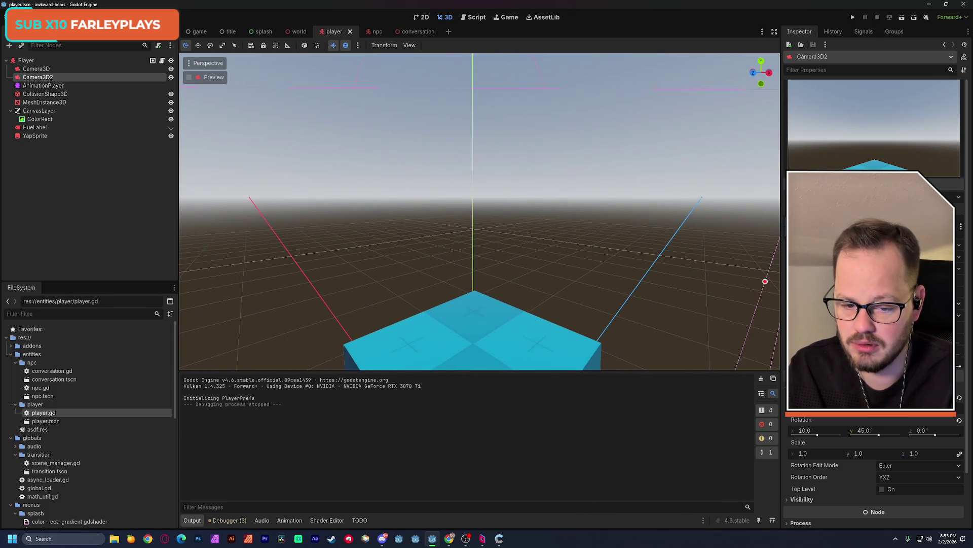
middle_drag(490, 180, 488, 181)
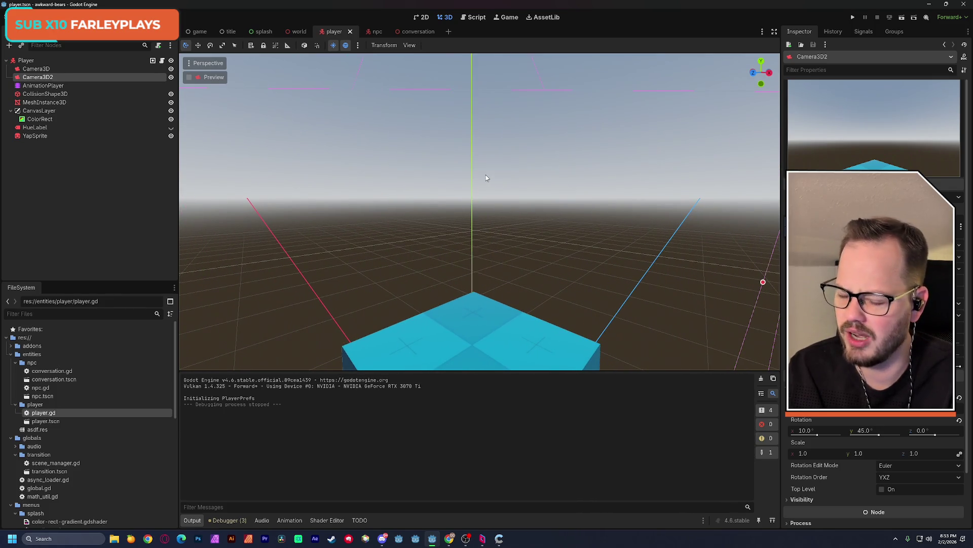
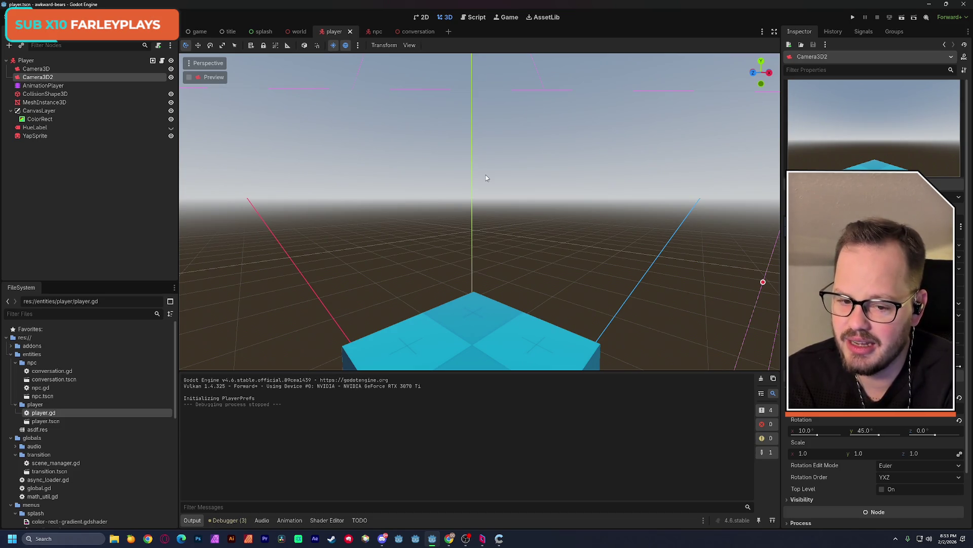
Orbit around the cube and compare the Camera3D and Camera3D2 nodes
scroll(502, 182, down, 5)
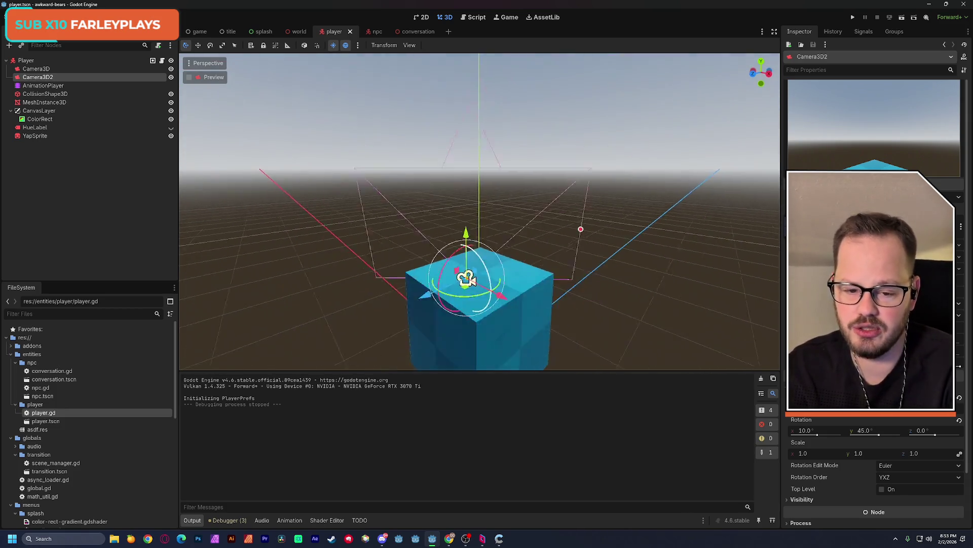
middle_drag(479, 213, 480, 264)
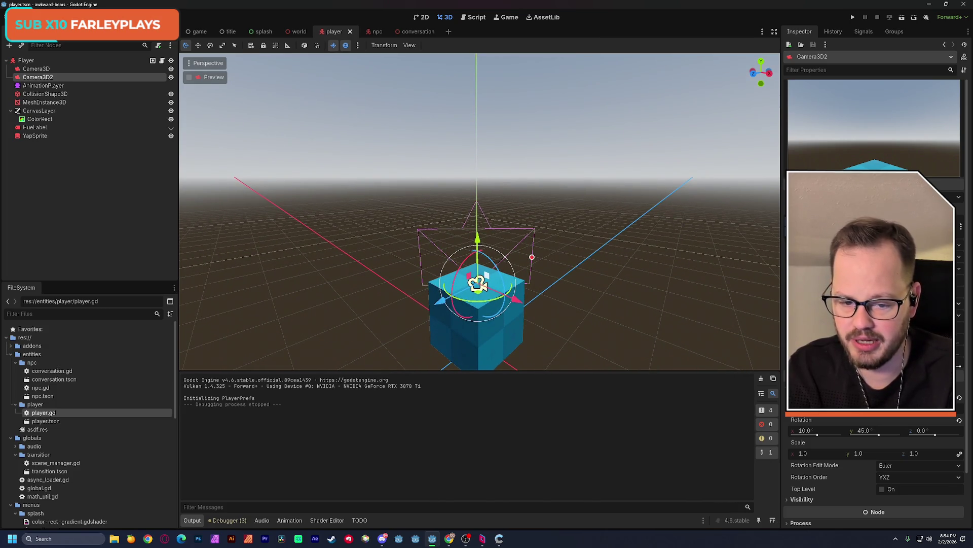
middle_drag(478, 284, 466, 287)
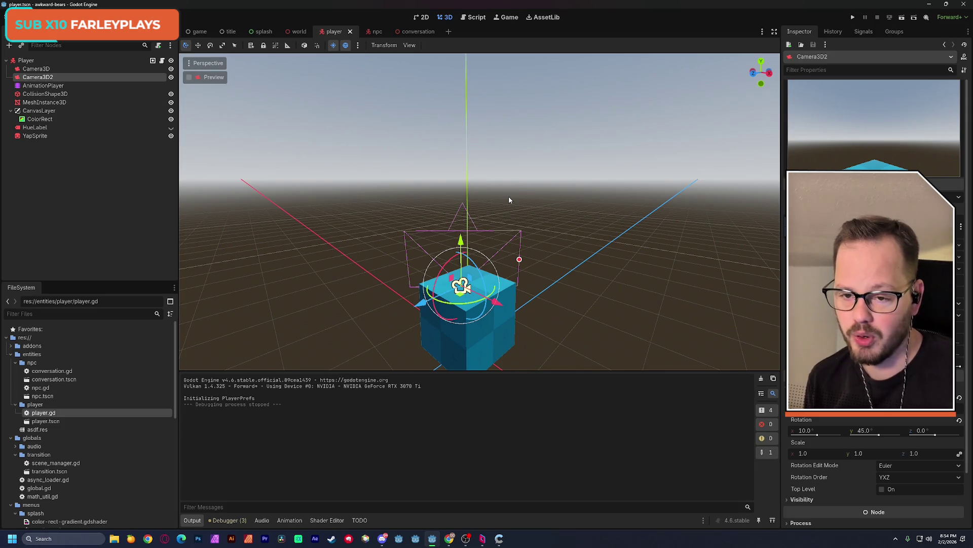
click(70, 69)
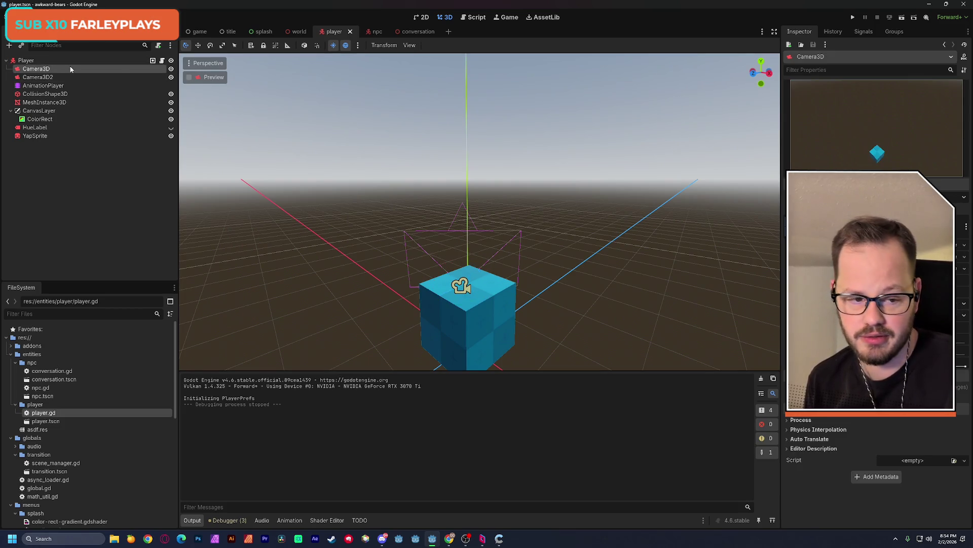
click(67, 77)
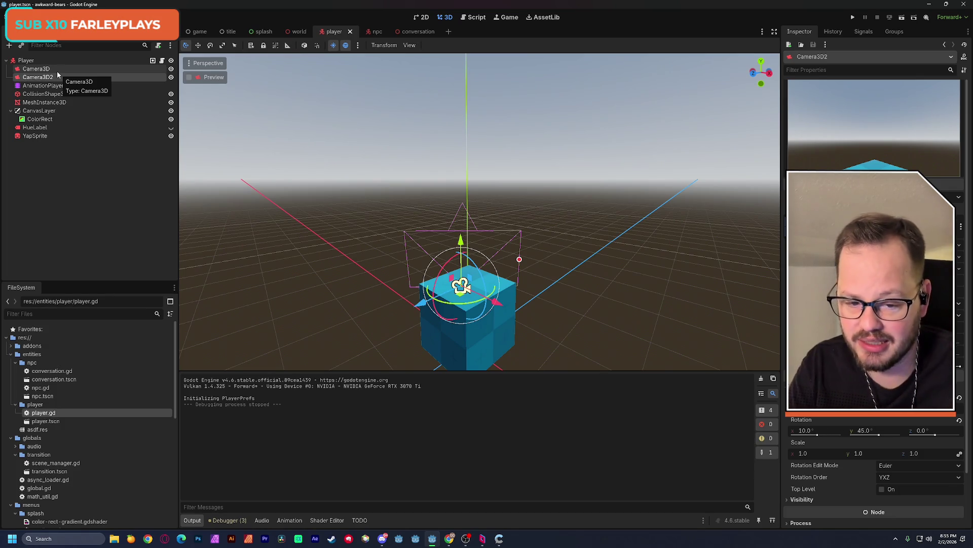
Orbit and zoom the viewport from an overhead to a horizon-level view around the camera
scroll(393, 145, down, 3)
middle_drag(394, 145, 393, 167)
scroll(480, 212, up, 6)
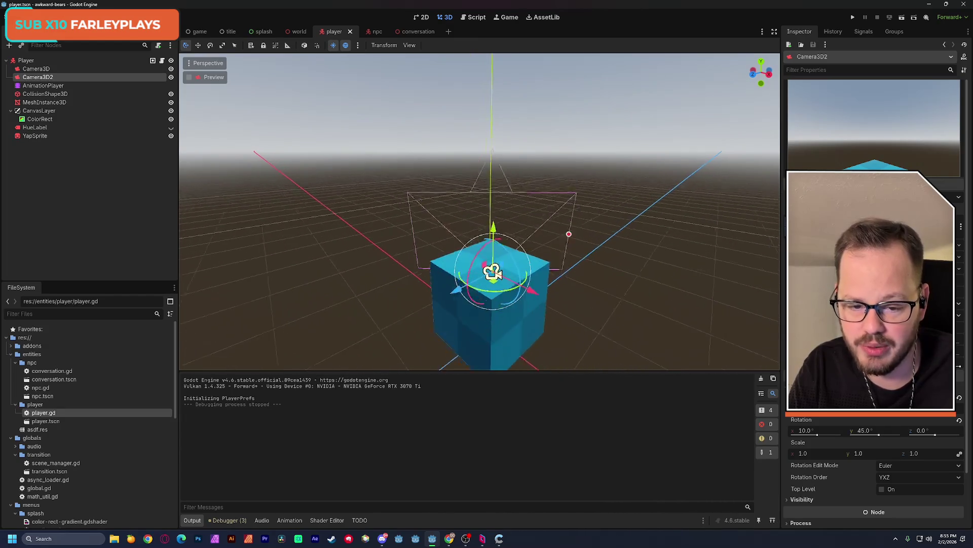
scroll(481, 212, down, 2)
mouse_move(480, 212)
middle_down()
mouse_move(475, 192)
mouse_move(479, 223)
mouse_move(487, 201)
middle_up()
scroll(476, 192, down, 2)
scroll(479, 223, down, 3)
mouse_move(519, 127)
middle_down()
mouse_move(502, 152)
mouse_move(482, 233)
mouse_move(483, 294)
middle_up()
scroll(486, 258, up, 3)
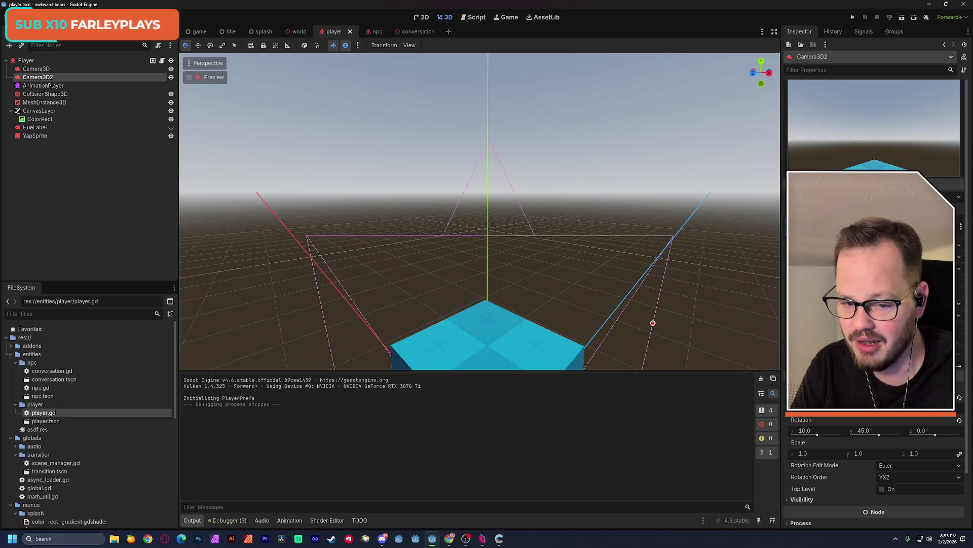
scroll(483, 261, down, 5)
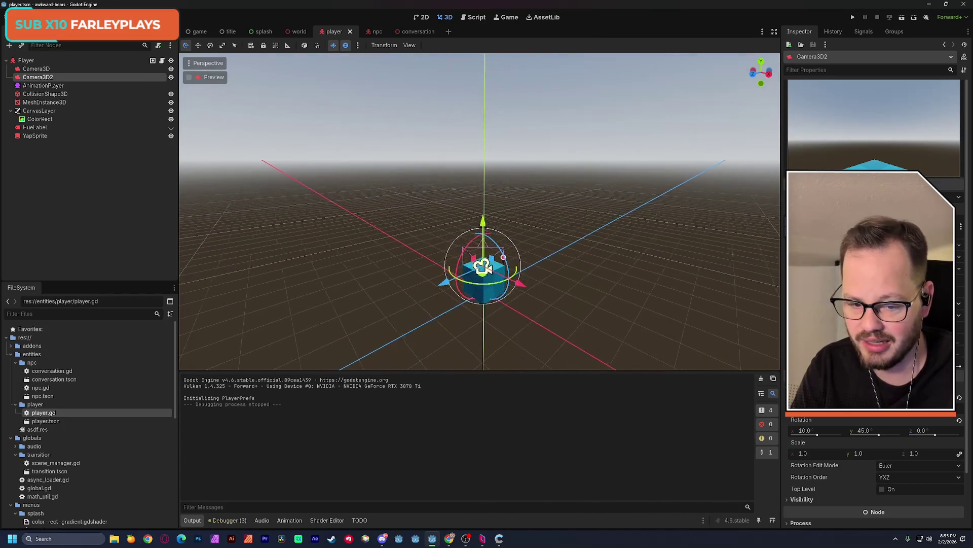
middle_drag(483, 262, 479, 252)
scroll(479, 252, up, 6)
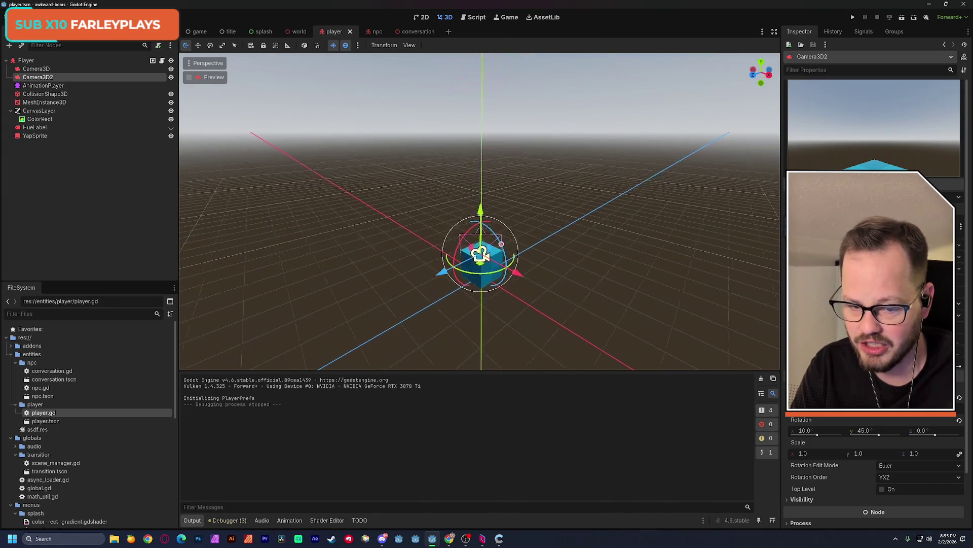
scroll(479, 252, down, 2)
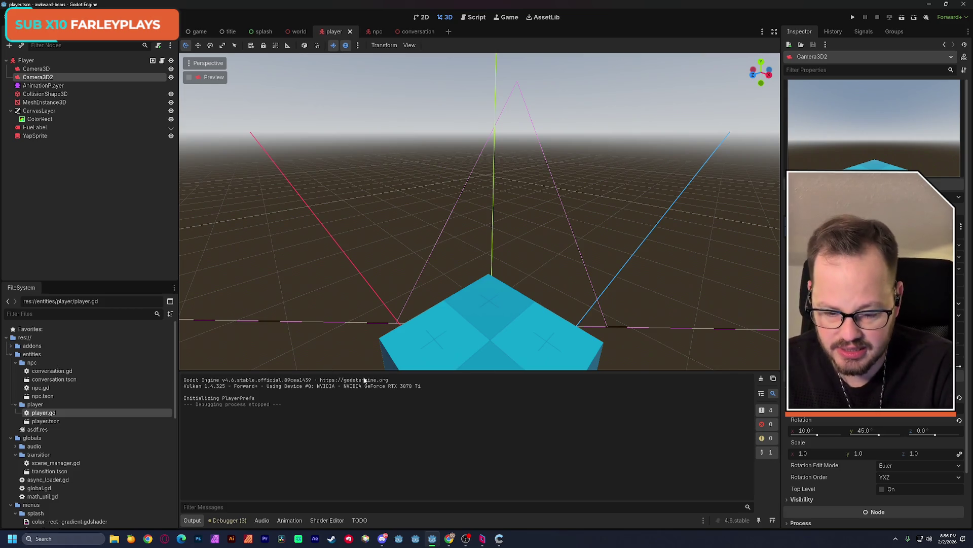
Bring up the Awkward Bears design doc in Chrome on its Game Loop tab
mouse_move(459, 539)
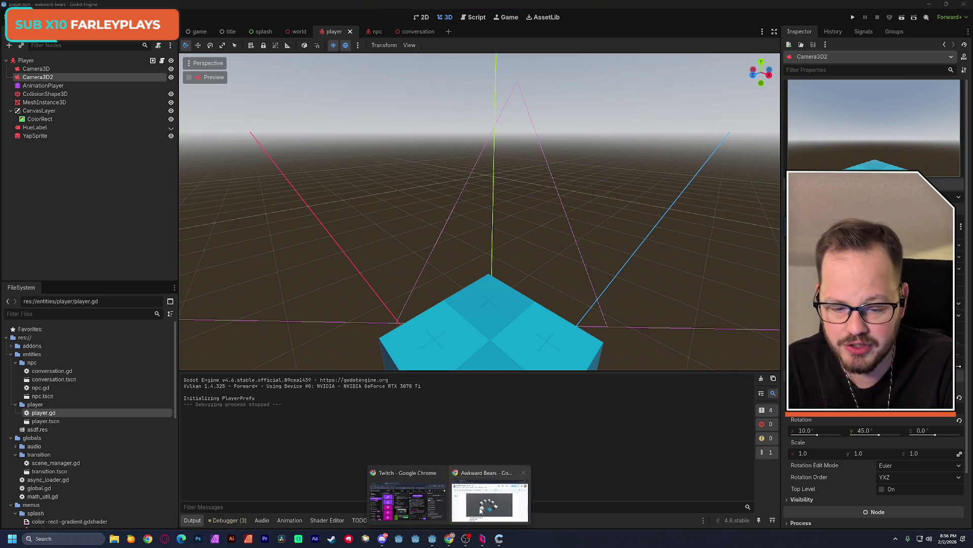
click(494, 500)
scroll(158, 274, down, 4)
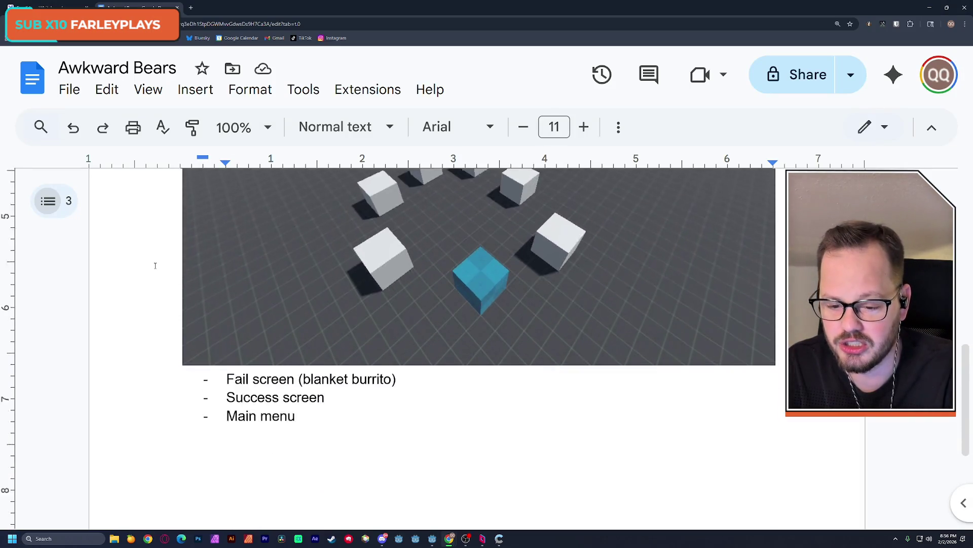
scroll(127, 253, up, 7)
click(48, 201)
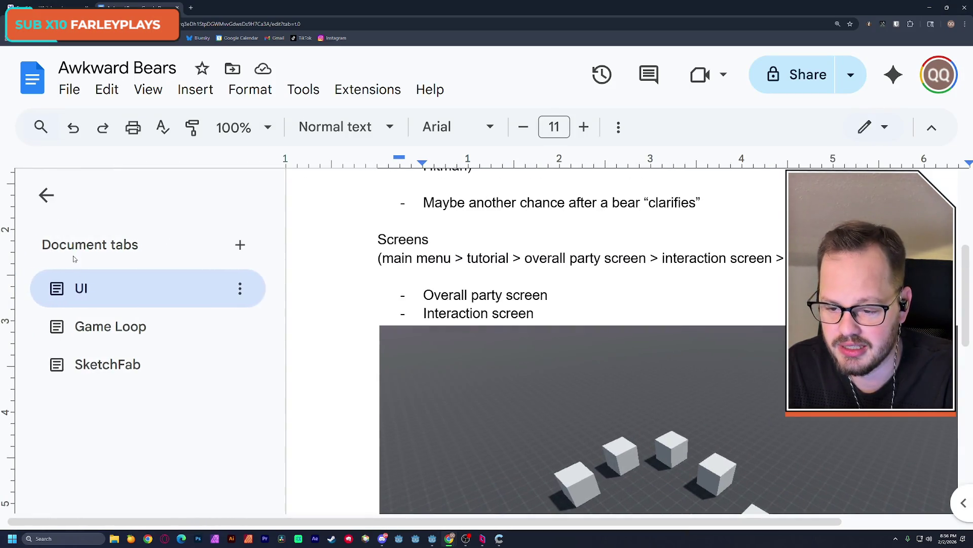
click(106, 326)
scroll(360, 323, up, 5)
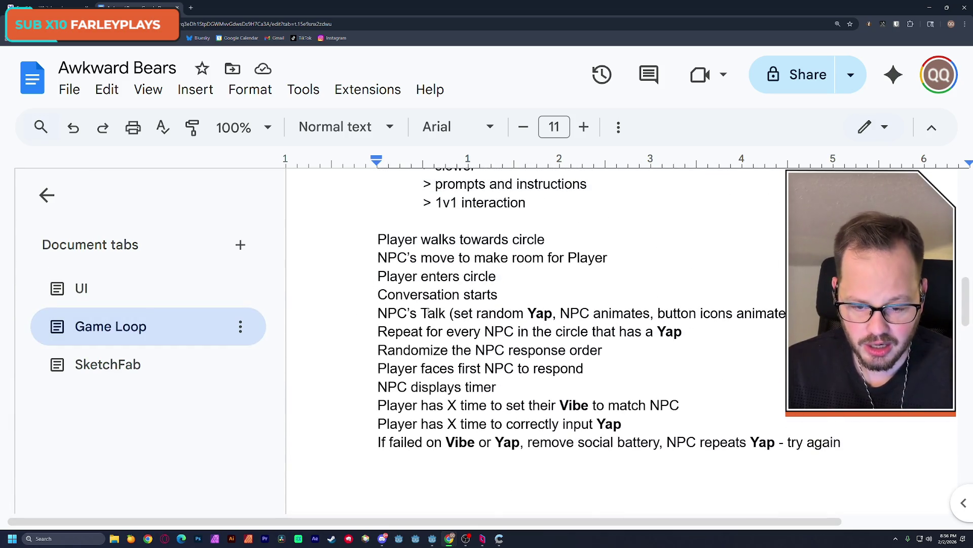
Insert 'Camera changes to zoom behind player' above NPC's Talk, then return to Godot
click(376, 312)
key(Return)
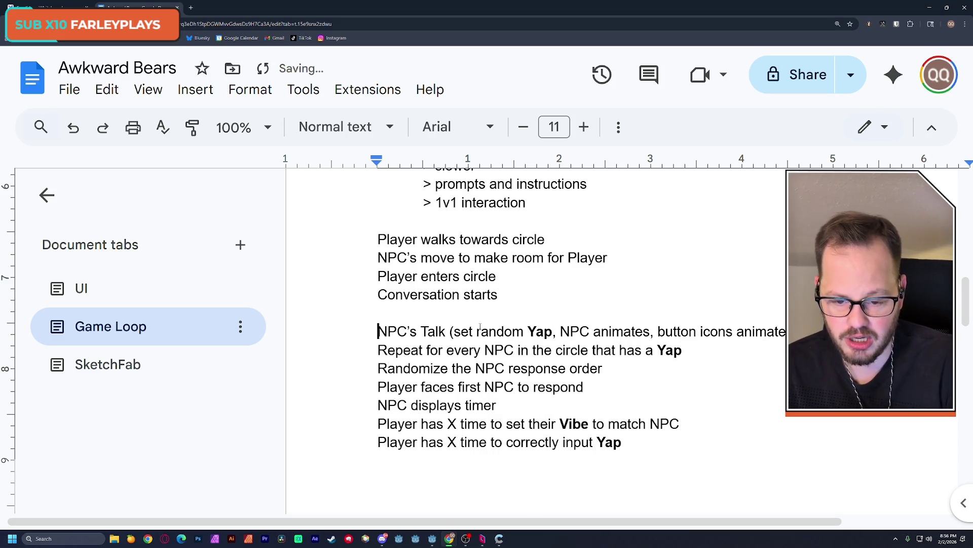
text(C)
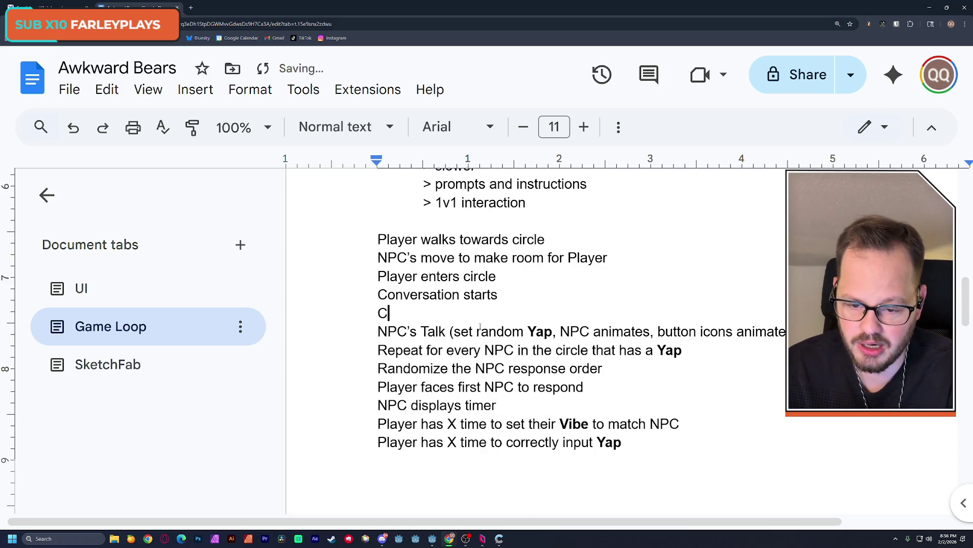
text(amera changes to )
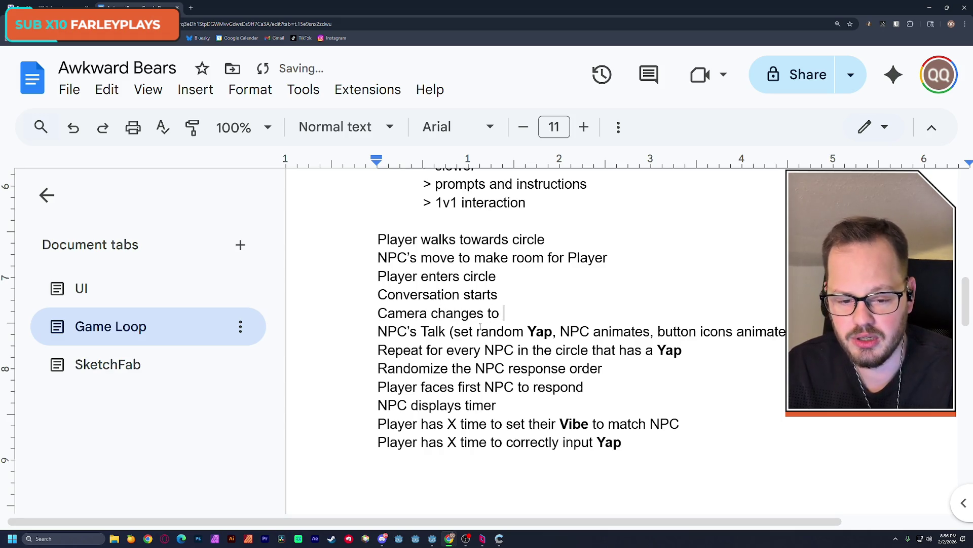
text(zoom behind palyer)
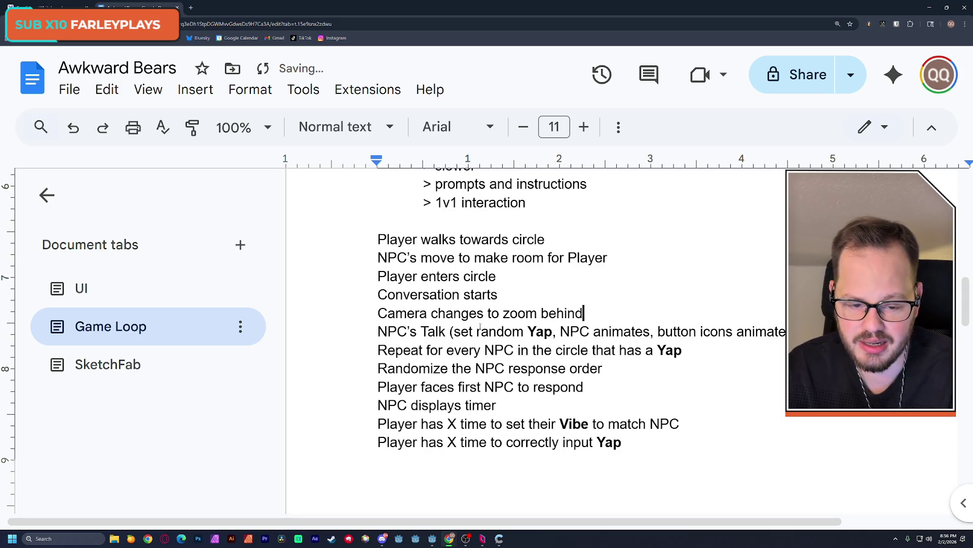
key(BackSpace)
key(BackSpace)
key(BackSpace)
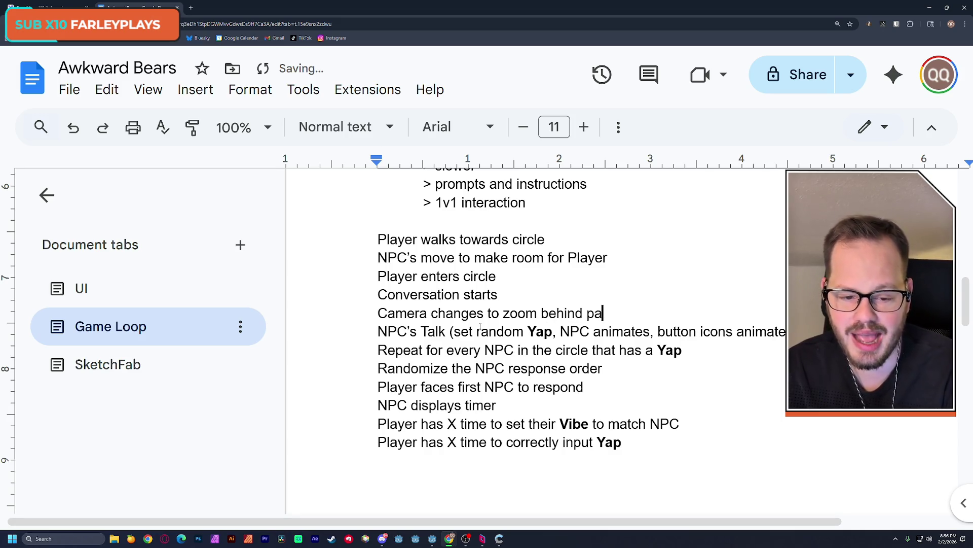
text(layer)
click(715, 276)
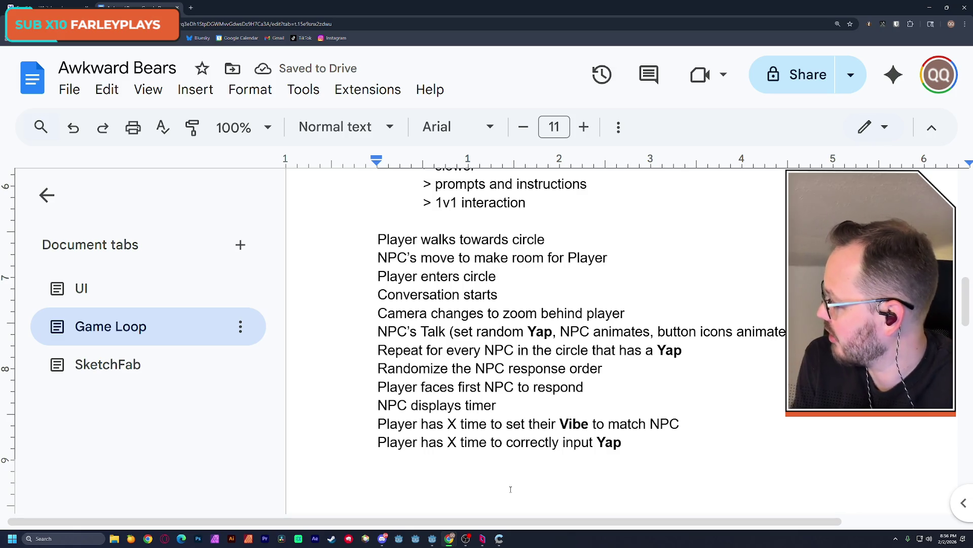
key(Down)
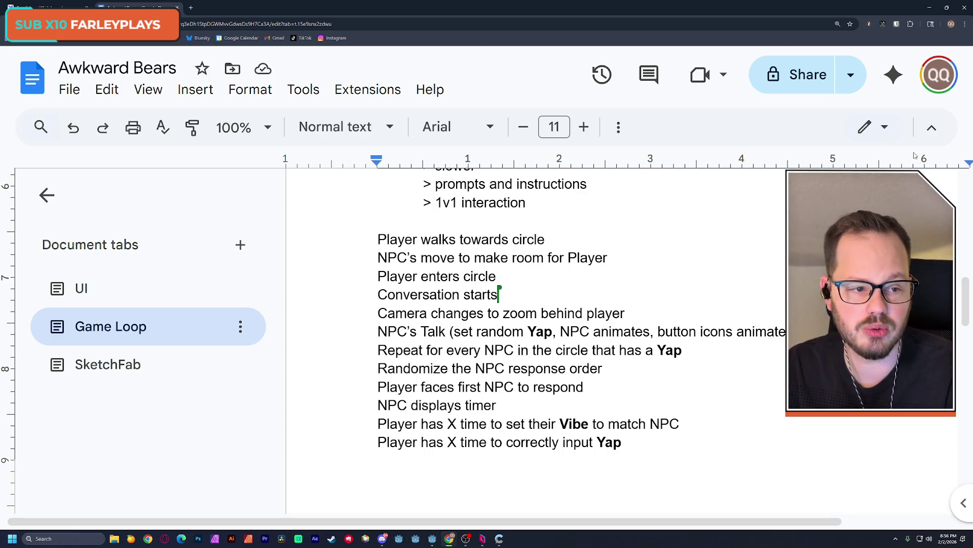
key(alt+Tab)
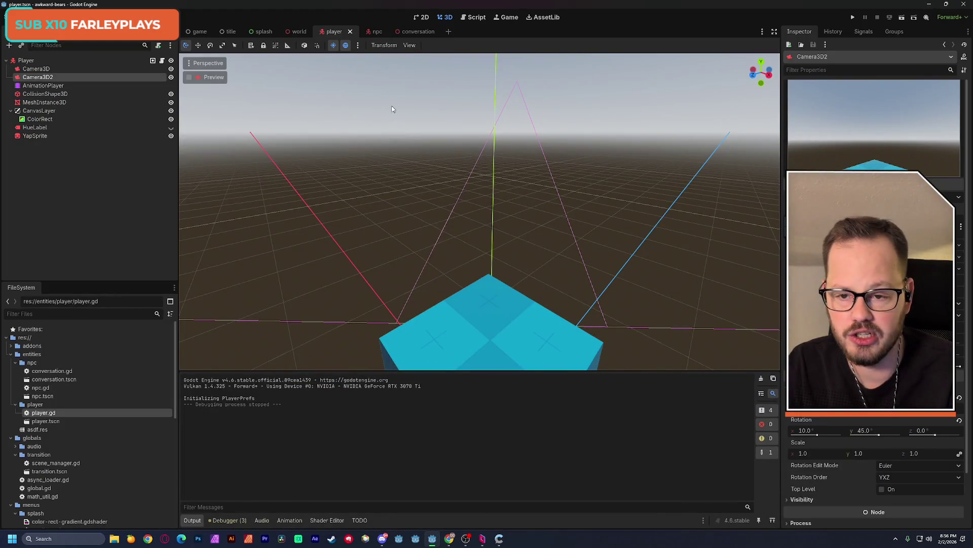
Rename Camera3D2 to ConversationCamera
click(43, 70)
click(42, 78)
double_click(45, 79)
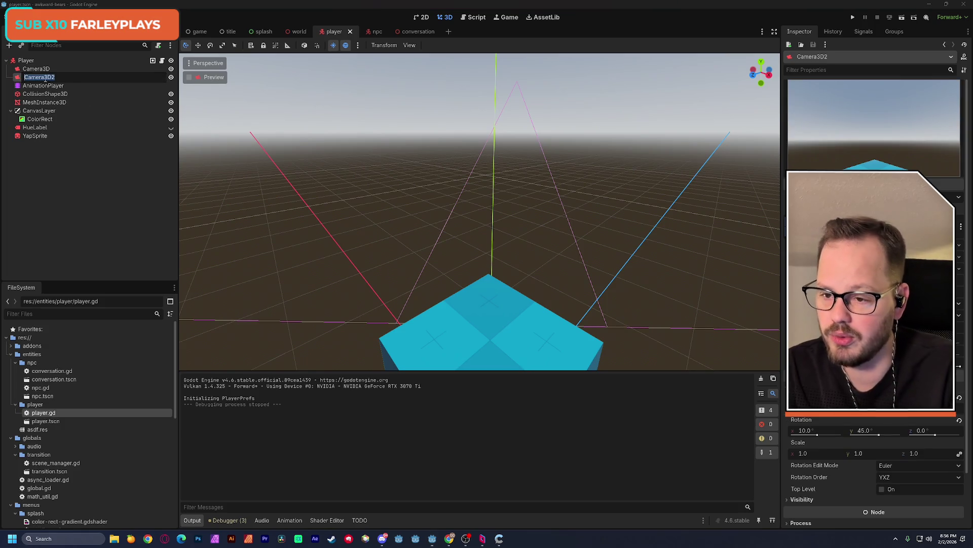
text(Conversation)
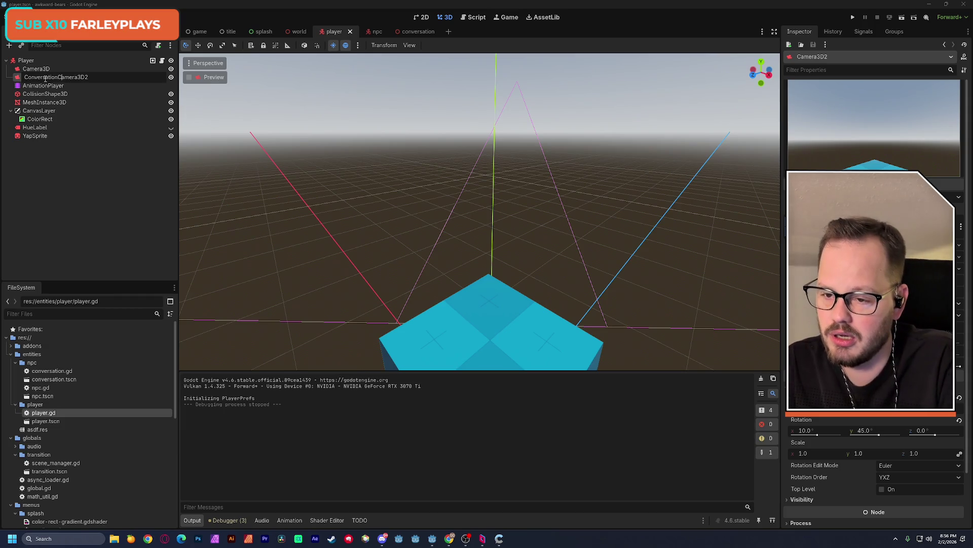
key(Return)
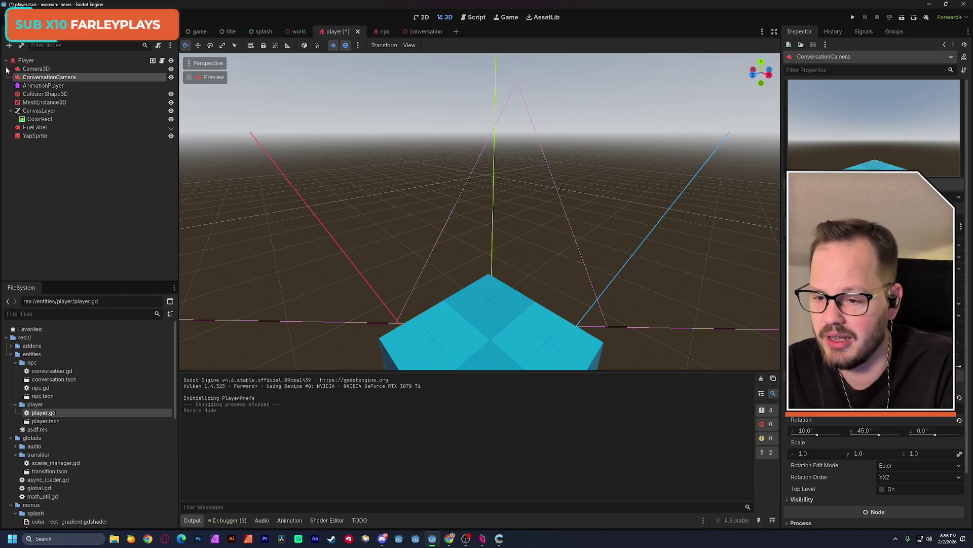
Rename Camera3D to RoamingCamera, then switch to the world scene
key(Up)
key(F2)
key(End)
key(BackSpace)
key(BackSpace)
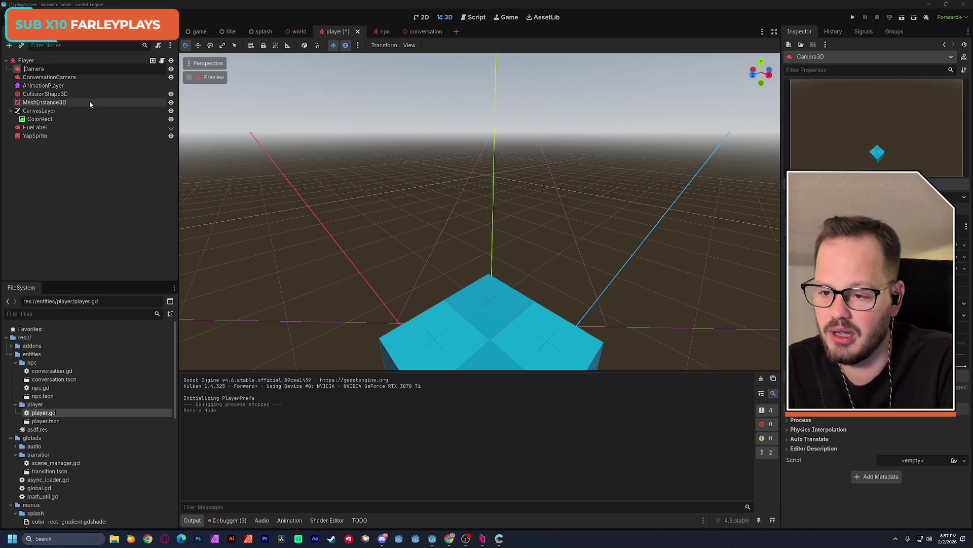
key(Home)
text(Roaming)
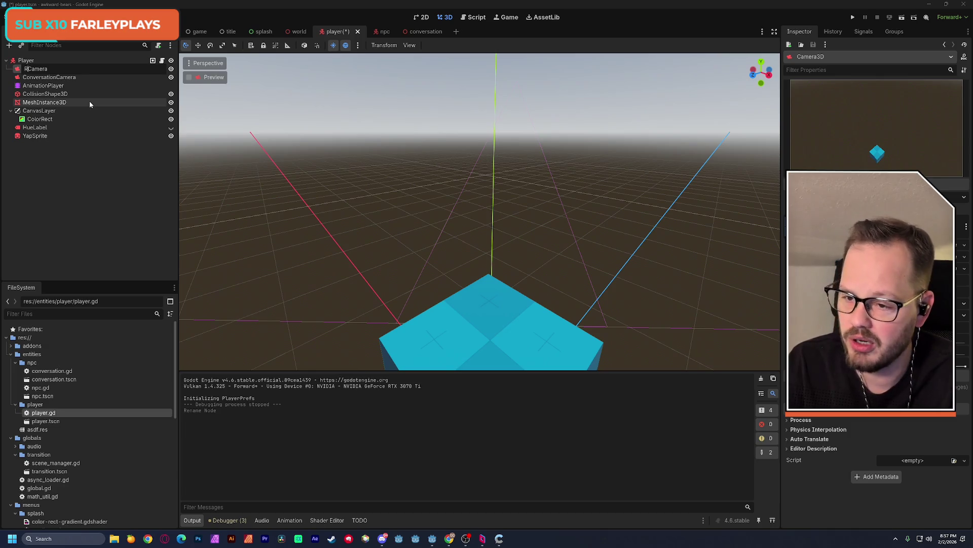
key(Return)
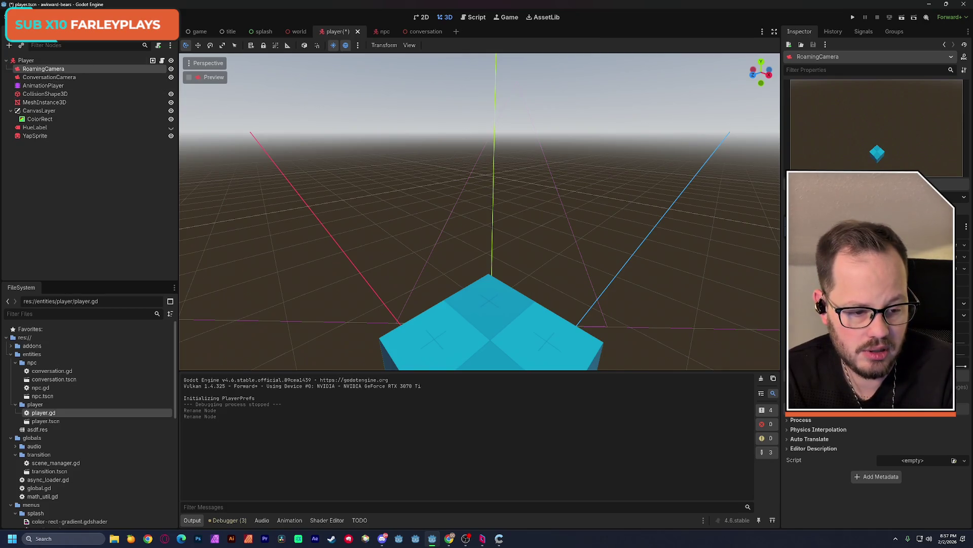
click(81, 77)
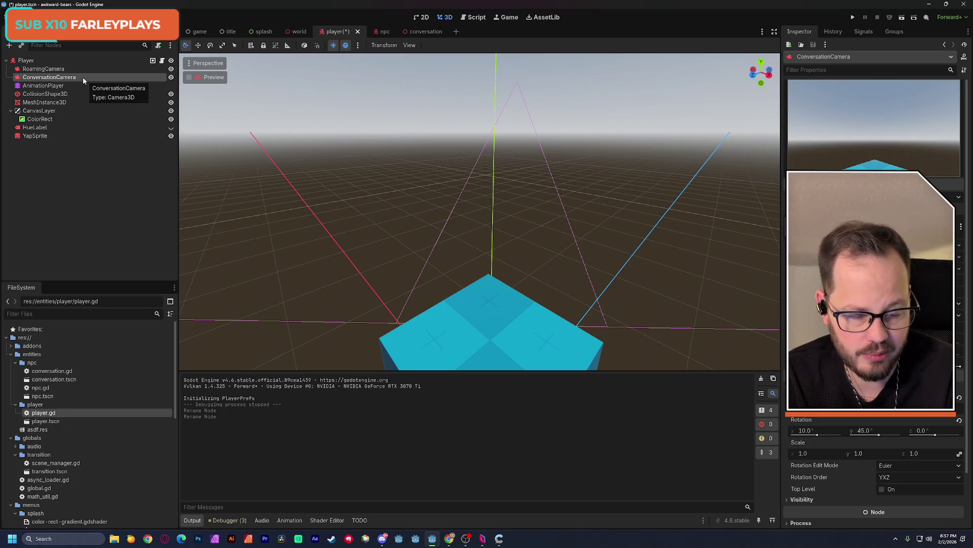
click(299, 31)
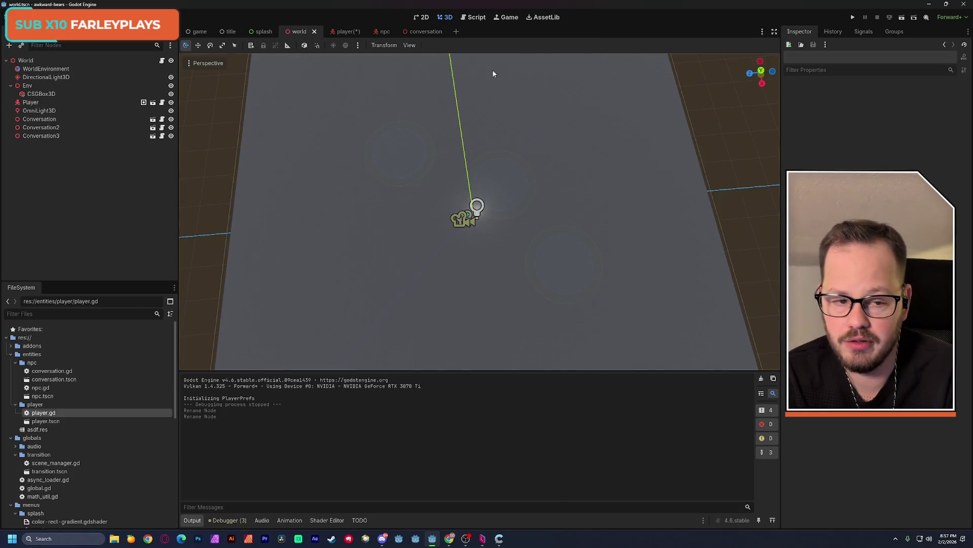
Launch the game, steer the player with WASD around the red NPC cube ring, then stop it
click(902, 18)
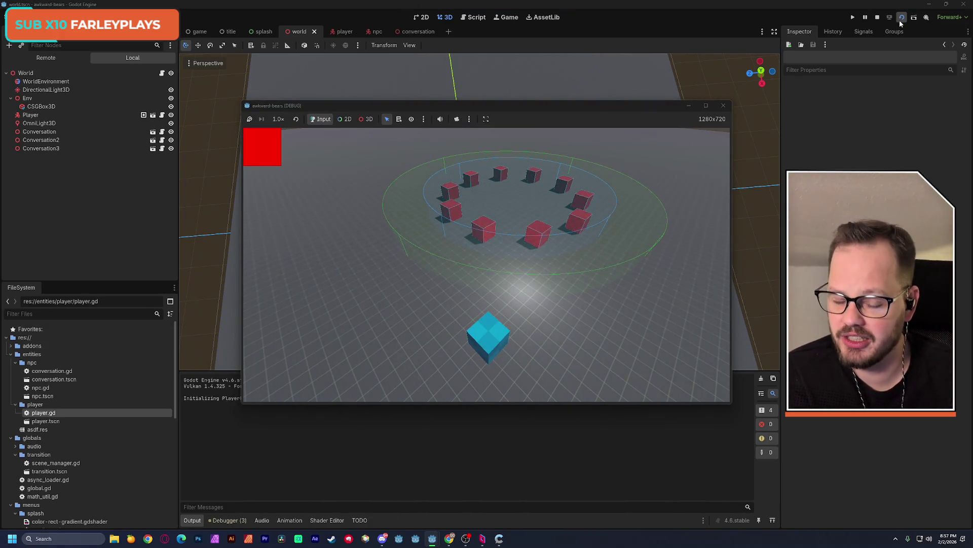
key(d)
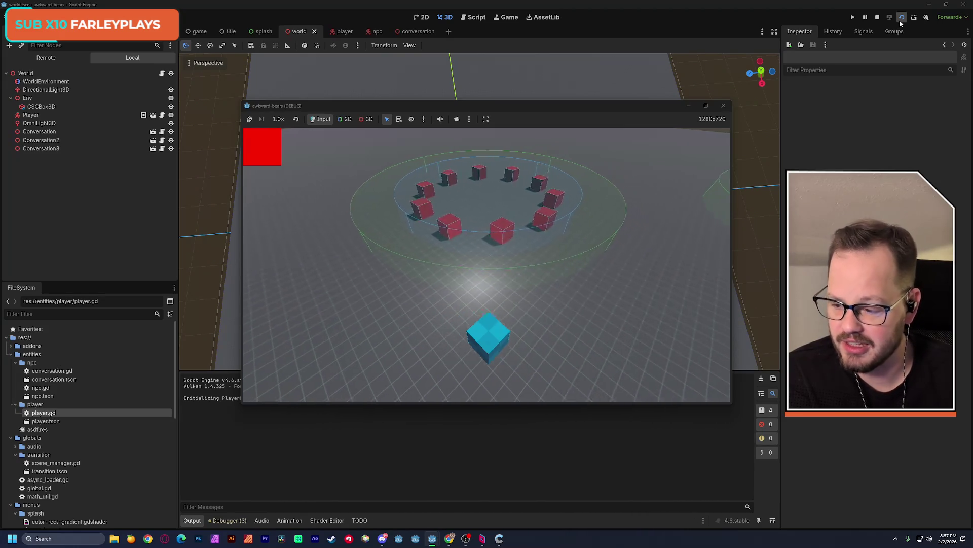
key(s)
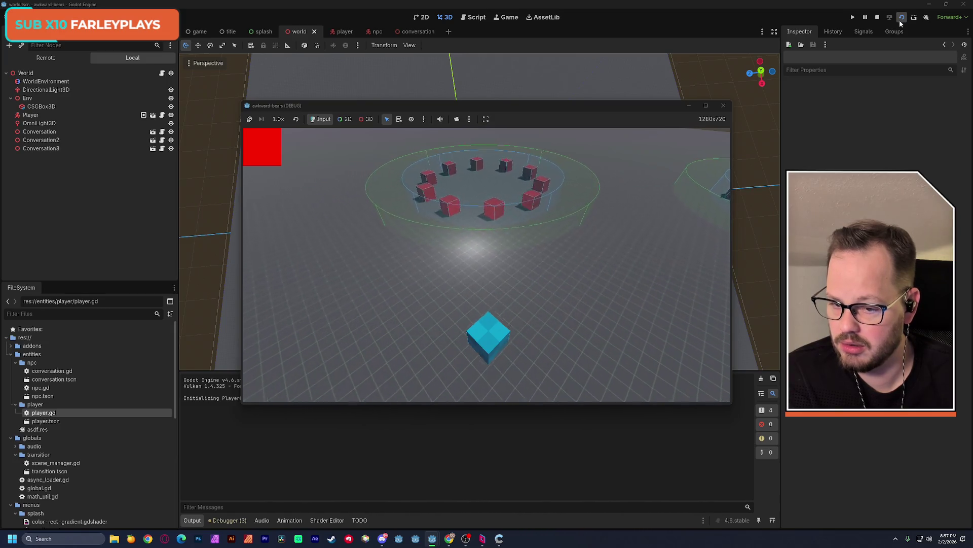
key(d)
key(a)
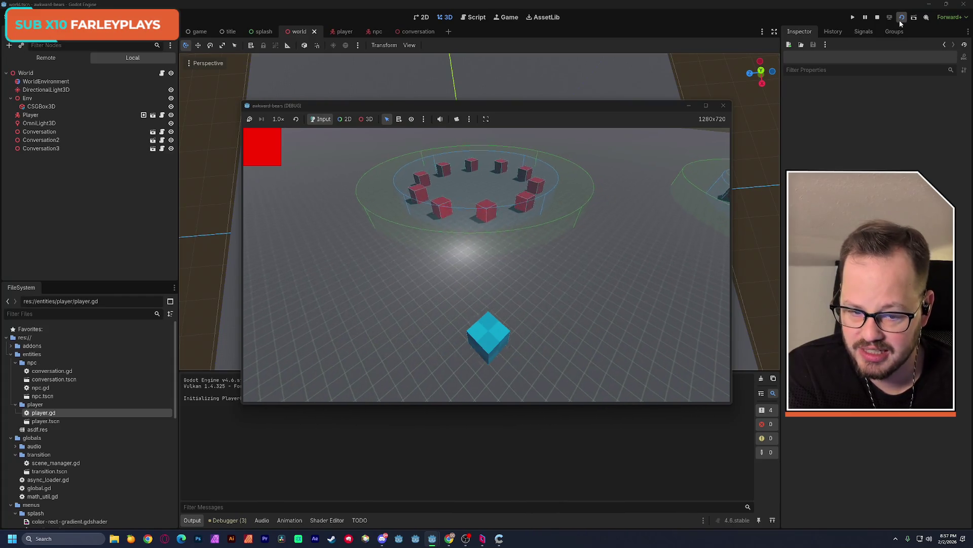
key(w)
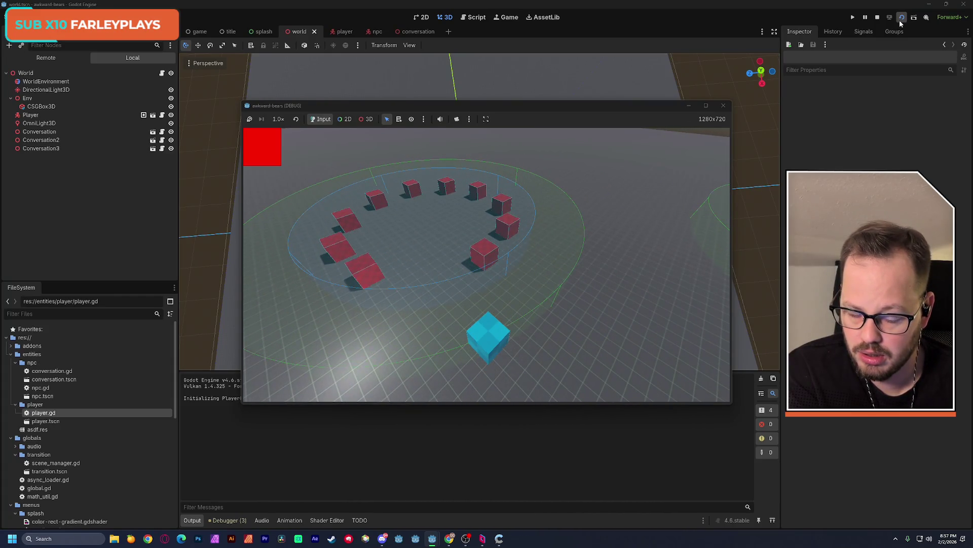
key(s)
key(a)
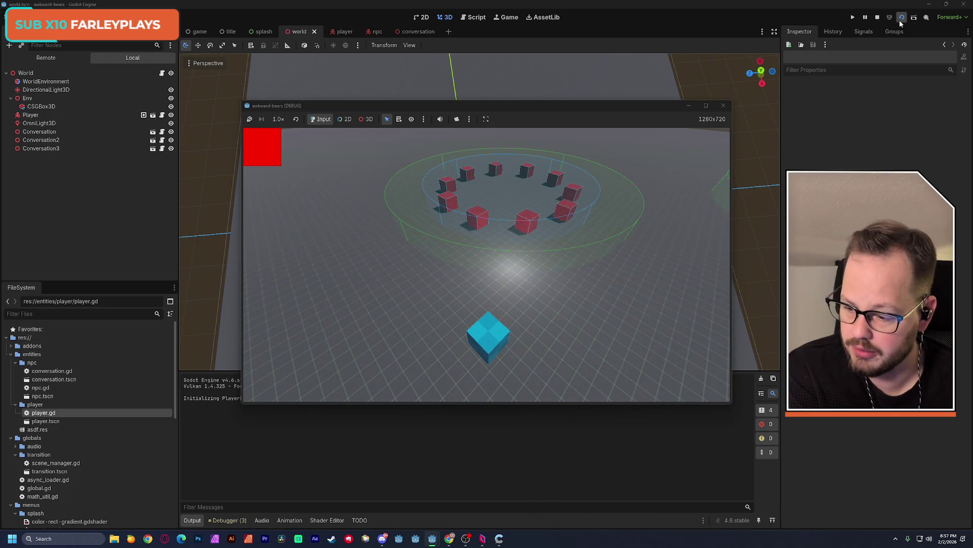
key(w)
key(d)
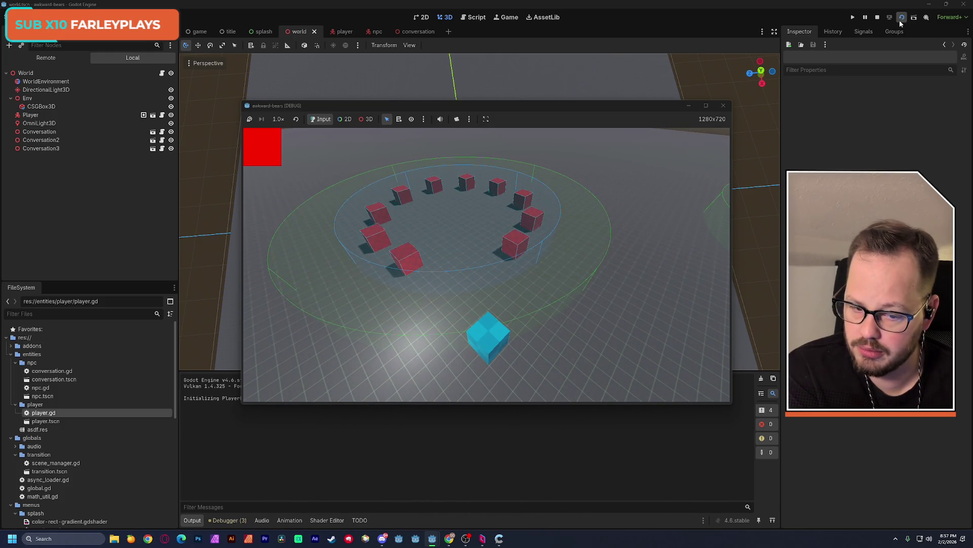
key(a)
key(s)
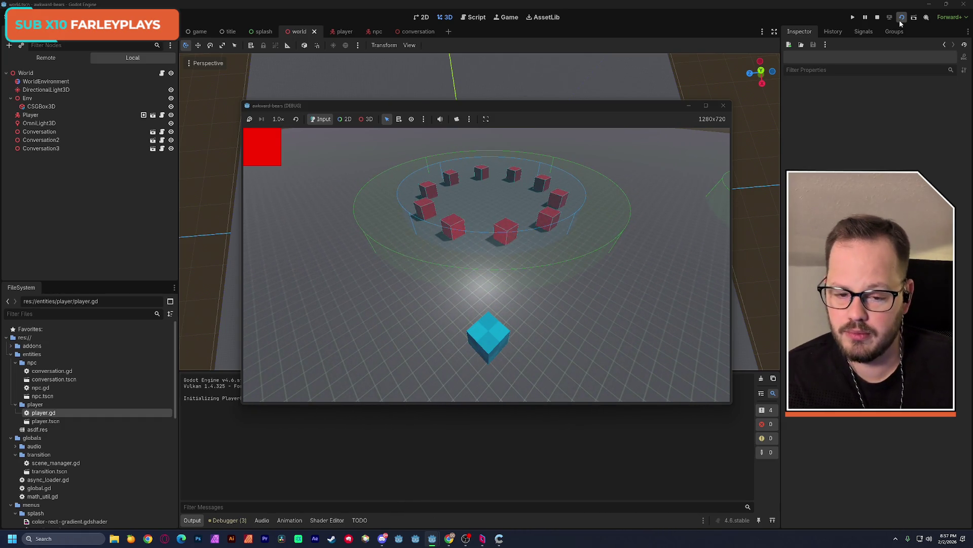
key(a)
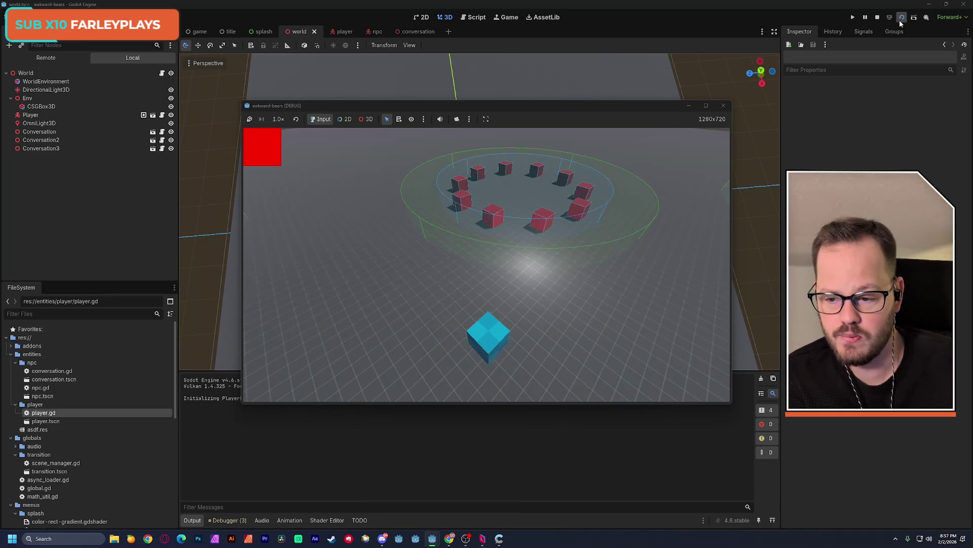
key(w)
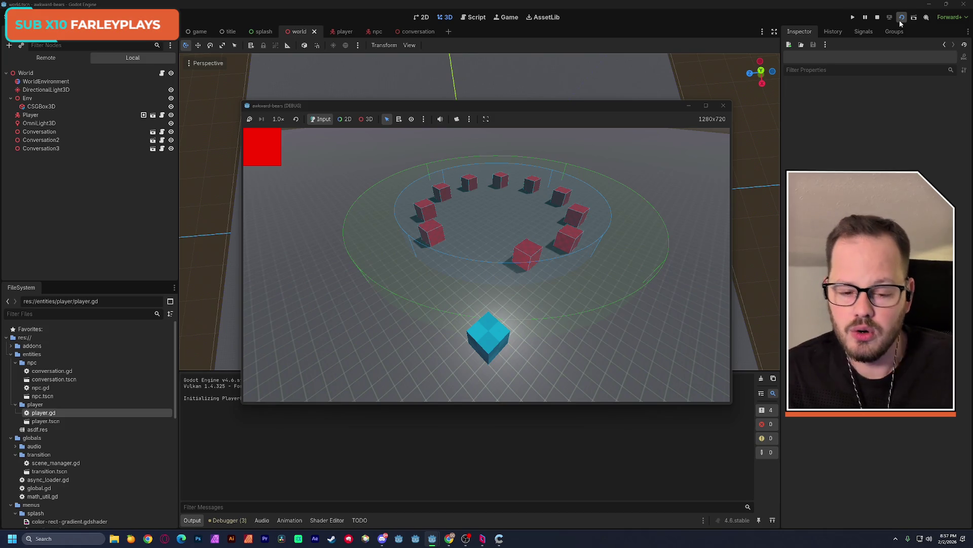
click(723, 105)
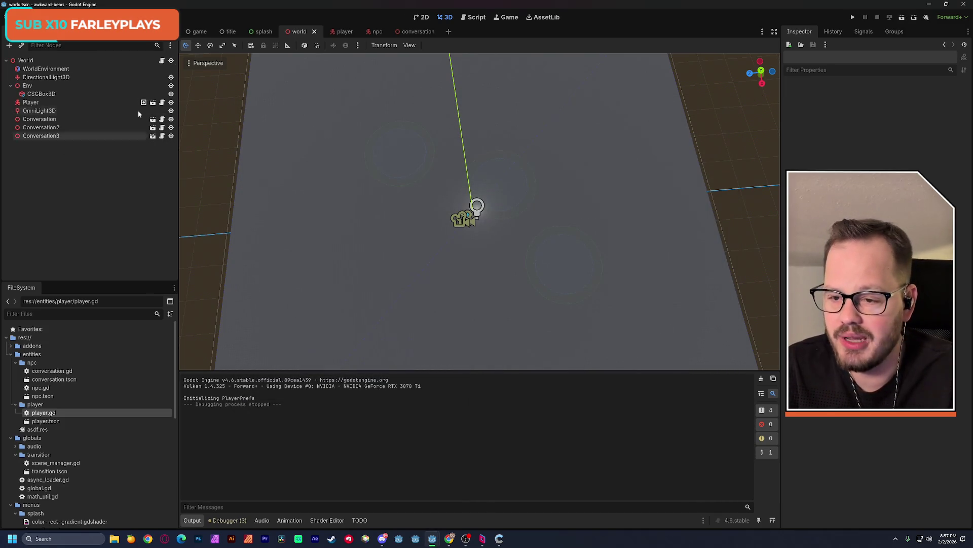
In the player scene, duplicate RoamingCamera into RoamingCamera2, undoing a stray ConversationCamera copy
click(342, 31)
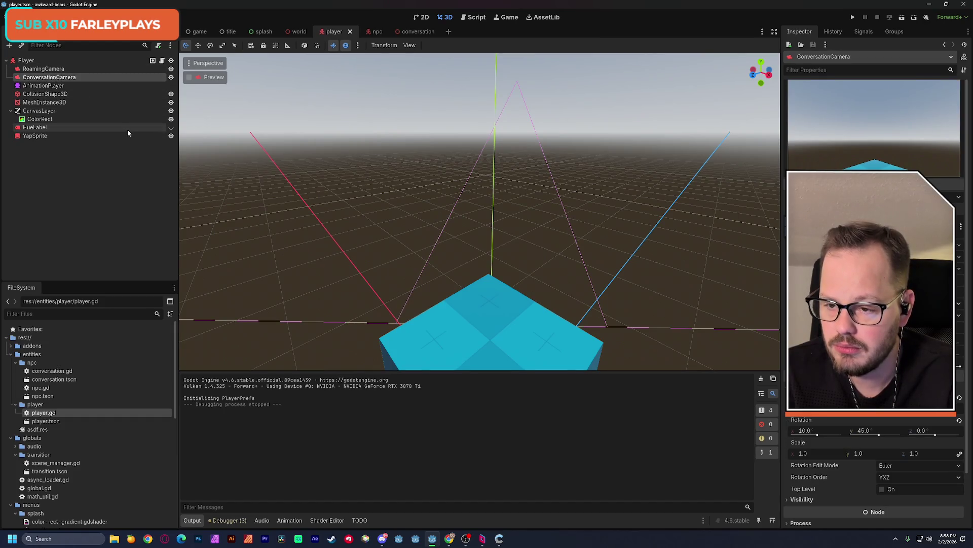
key(ctrl+d)
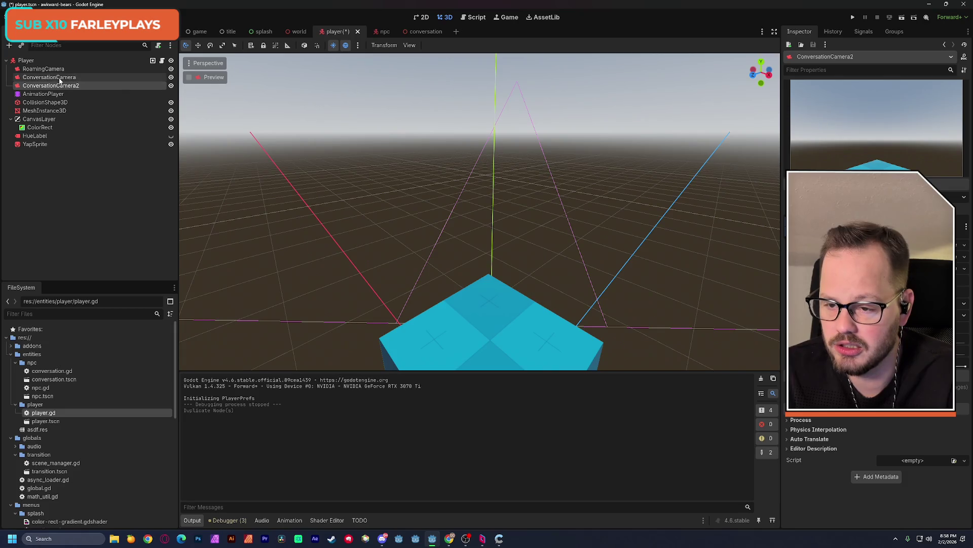
click(59, 79)
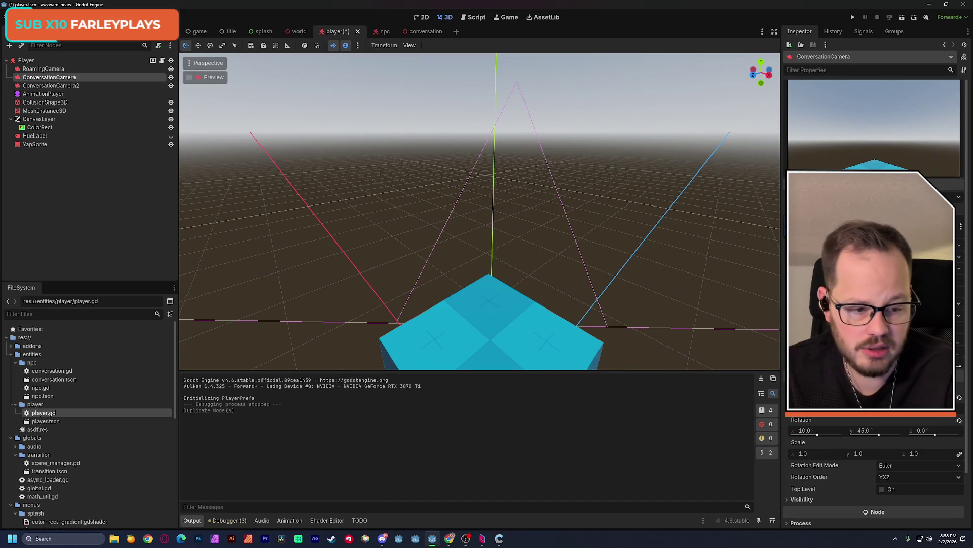
click(75, 86)
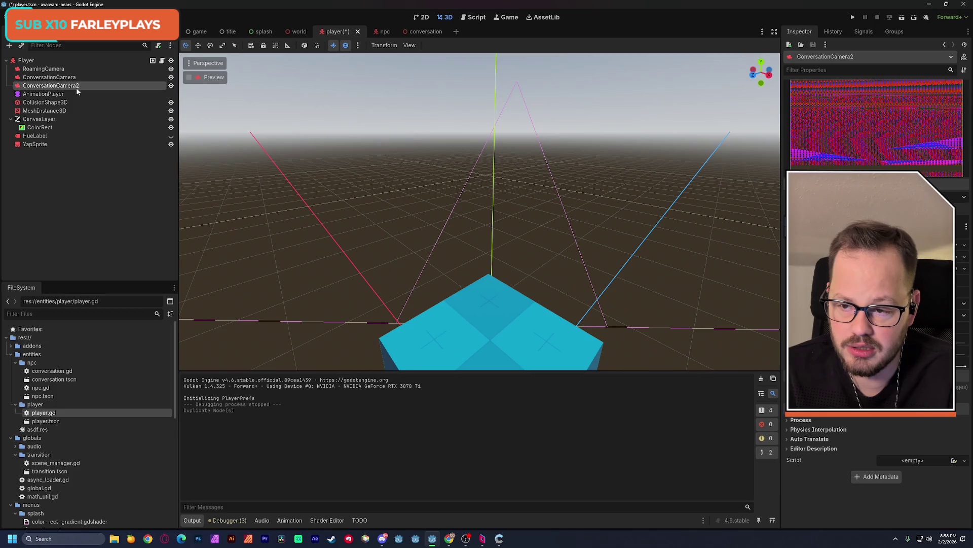
key(ctrl+z)
click(56, 69)
key(ctrl+d)
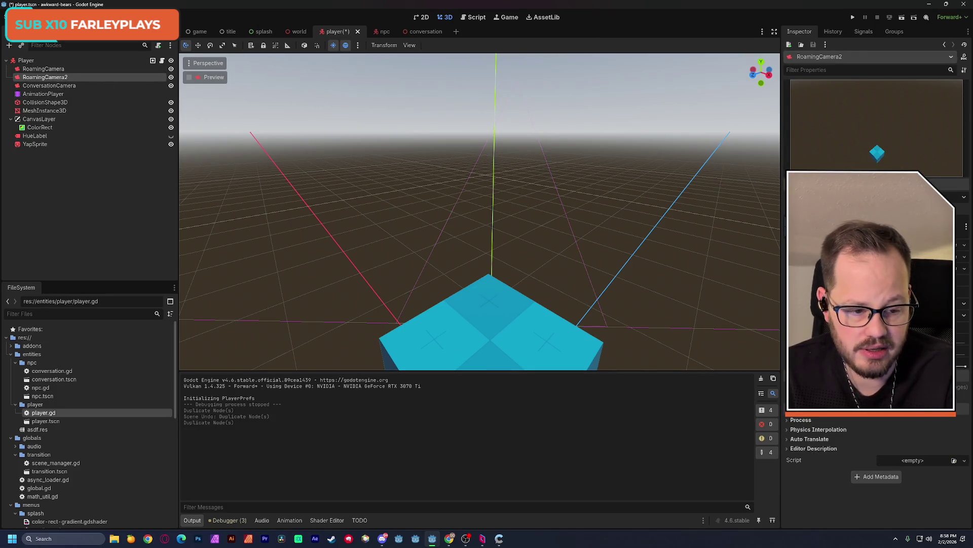
click(71, 68)
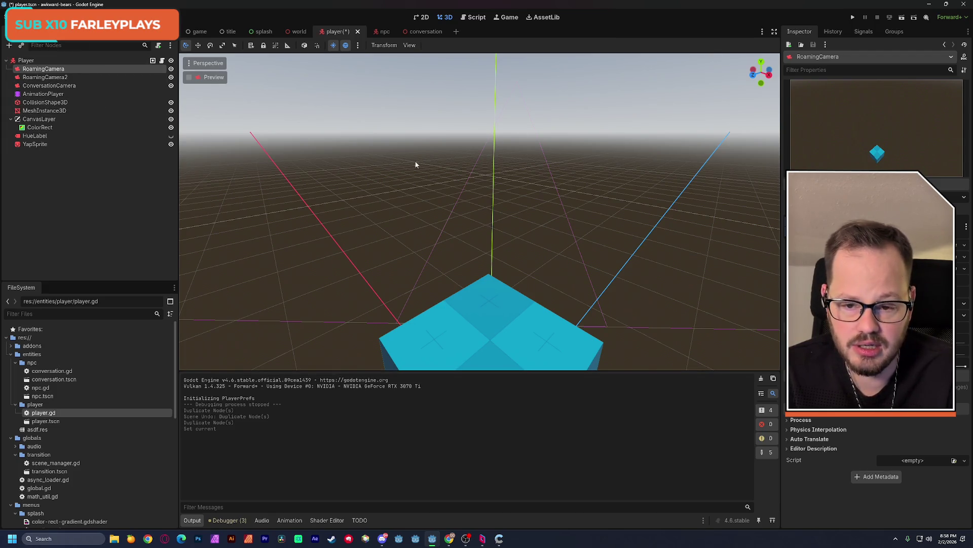
Raise the original RoamingCamera, tilt it down to -72.5°, and save the scene
scroll(288, 148, down, 5)
mouse_move(288, 148)
middle_down()
mouse_move(355, 156)
mouse_move(357, 208)
middle_up()
scroll(354, 156, up, 3)
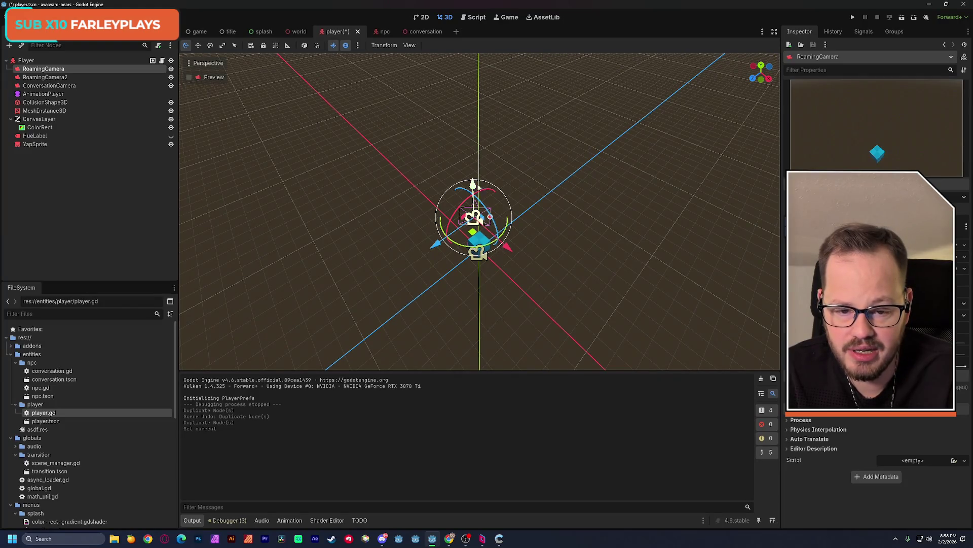
drag(473, 184, 474, 107)
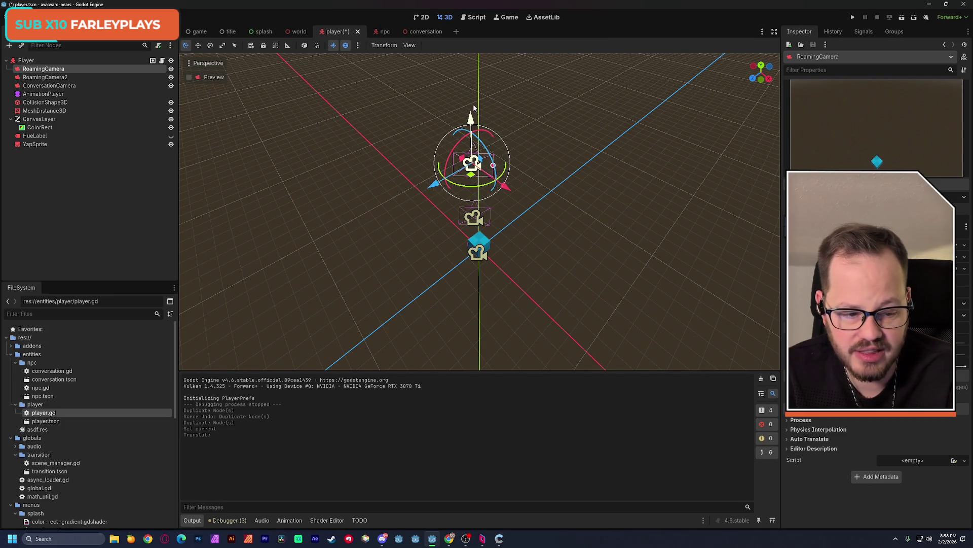
scroll(814, 436, up, 3)
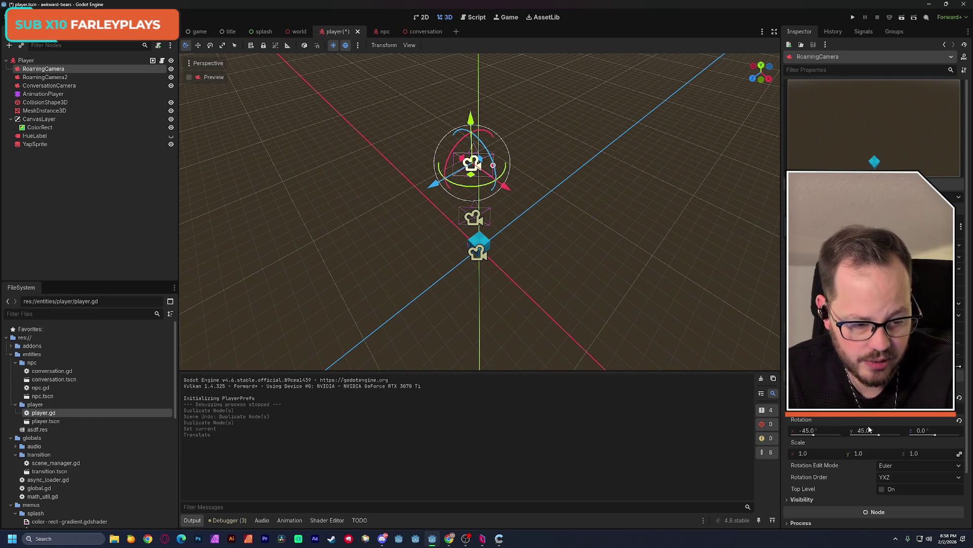
drag(815, 436, 812, 436)
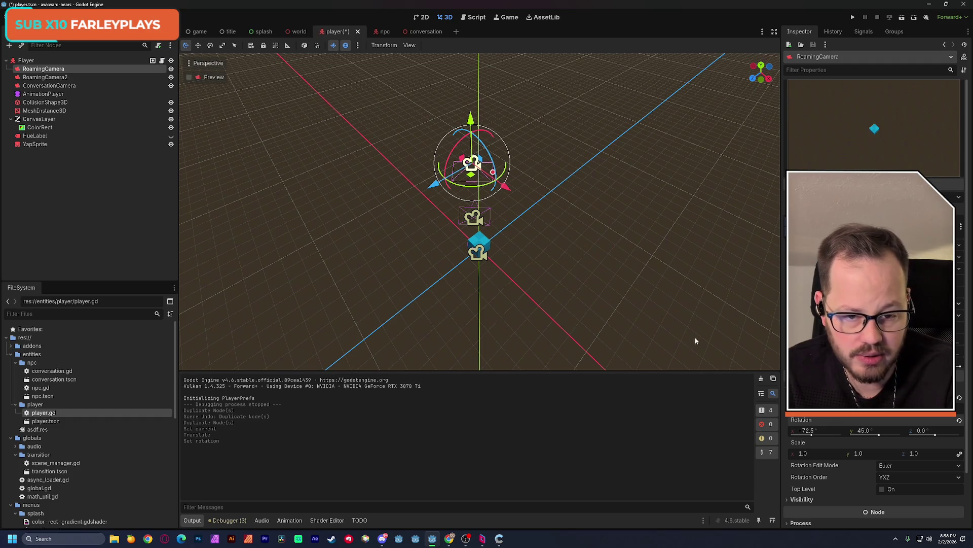
mouse_move(481, 170)
mouse_down()
mouse_move(429, 174)
mouse_move(446, 147)
mouse_move(463, 138)
mouse_move(465, 151)
mouse_up()
key(ctrl+s)
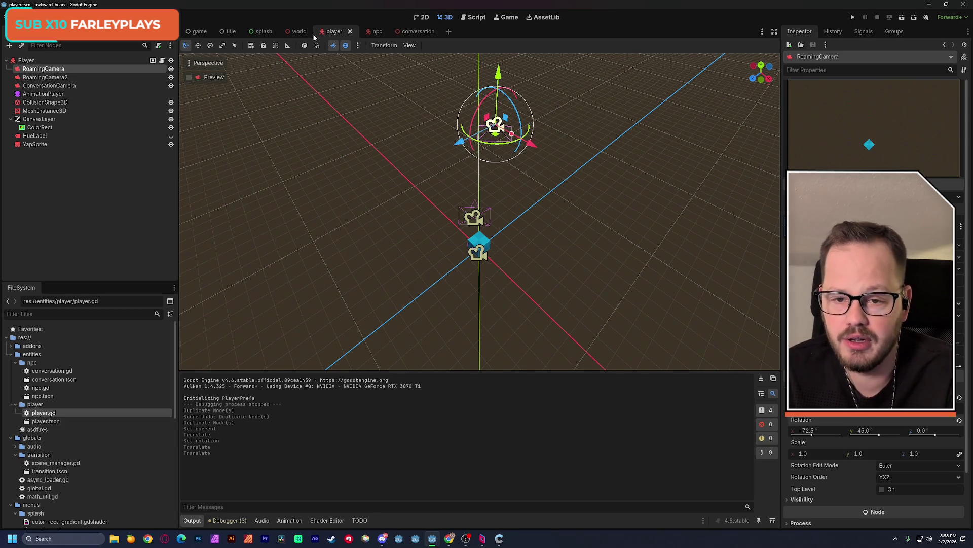
Run the game briefly, then check RoamingCamera2 and RoamingCamera in the player scene
click(299, 32)
click(902, 16)
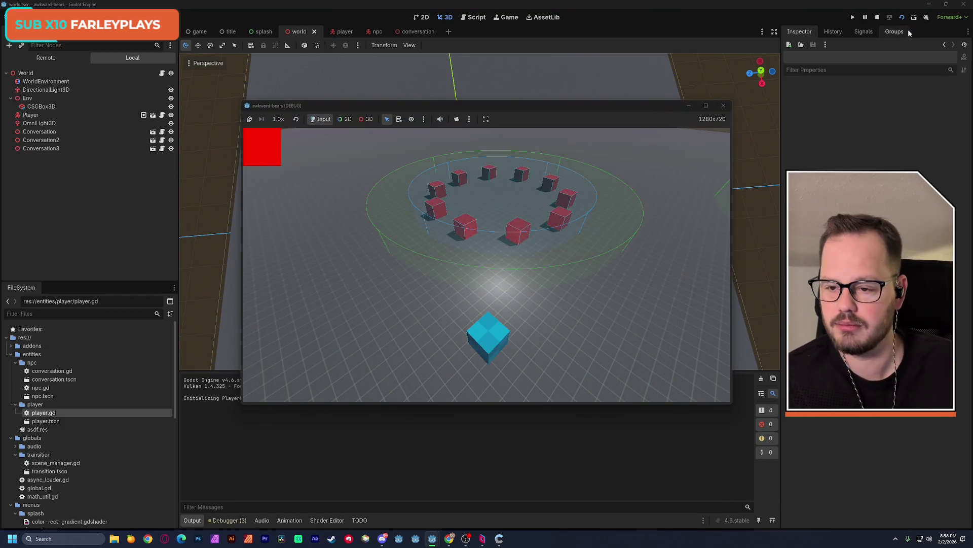
key(F8)
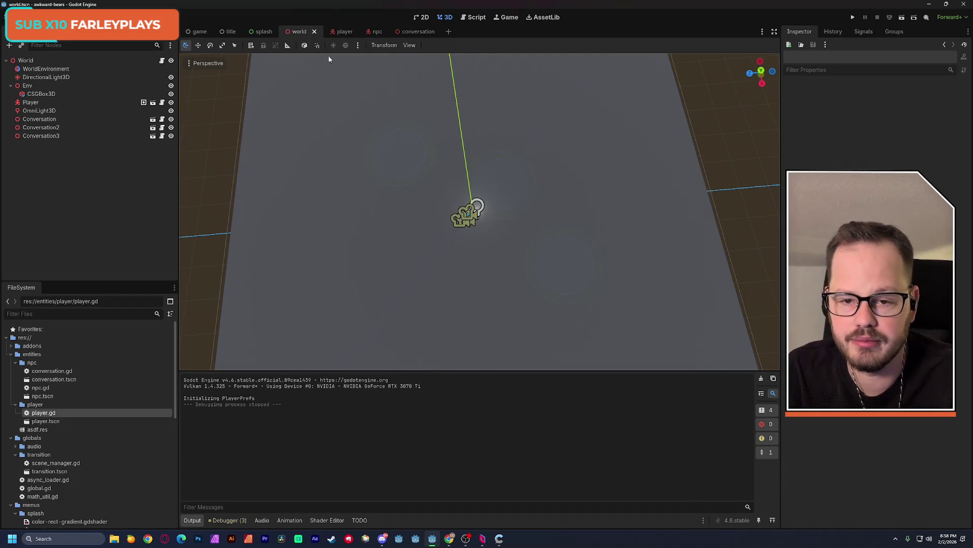
click(343, 33)
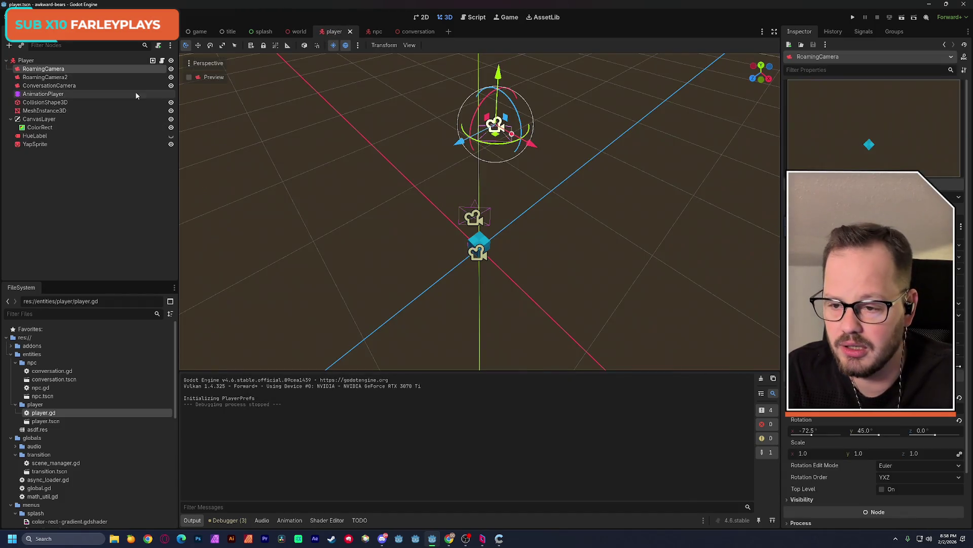
click(56, 78)
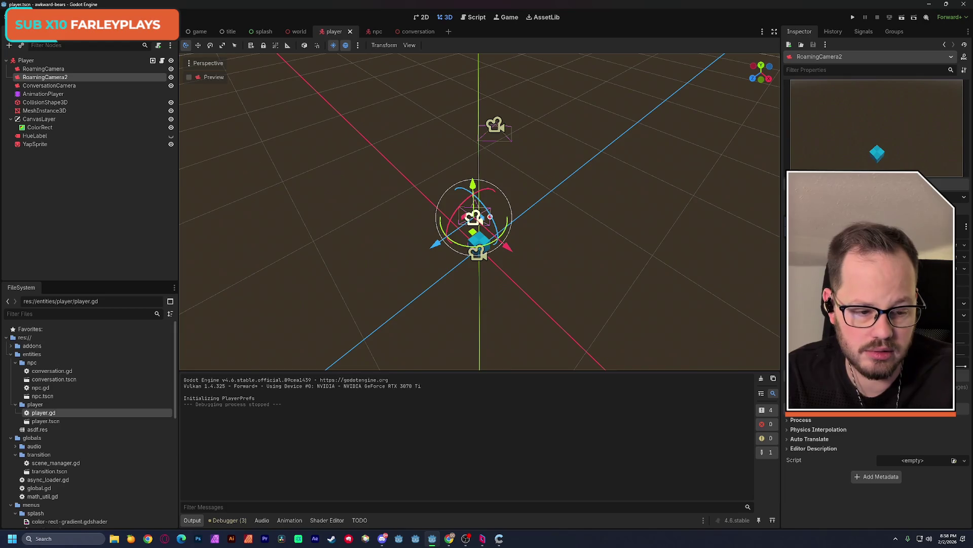
click(51, 70)
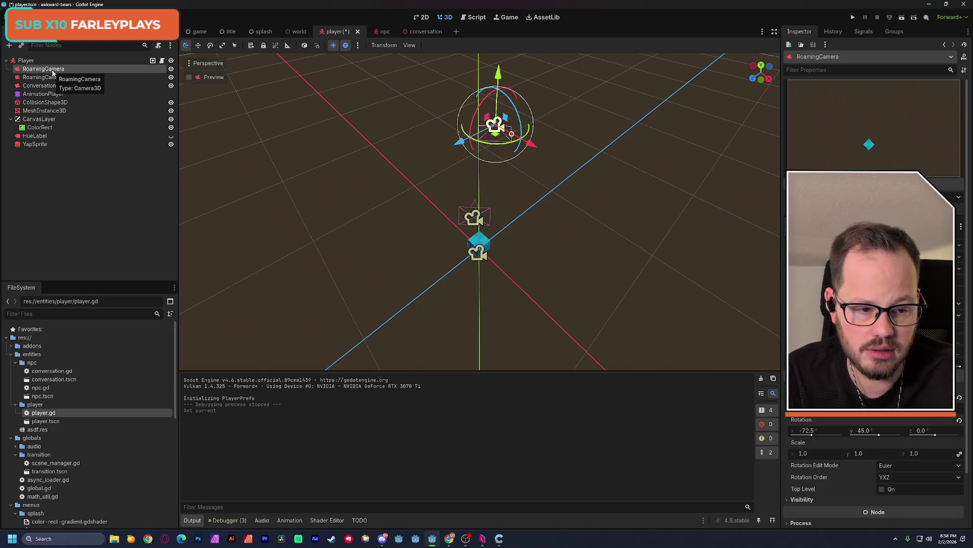
Run the game again with the raised camera, close it, and select the Conversation node
key(F5)
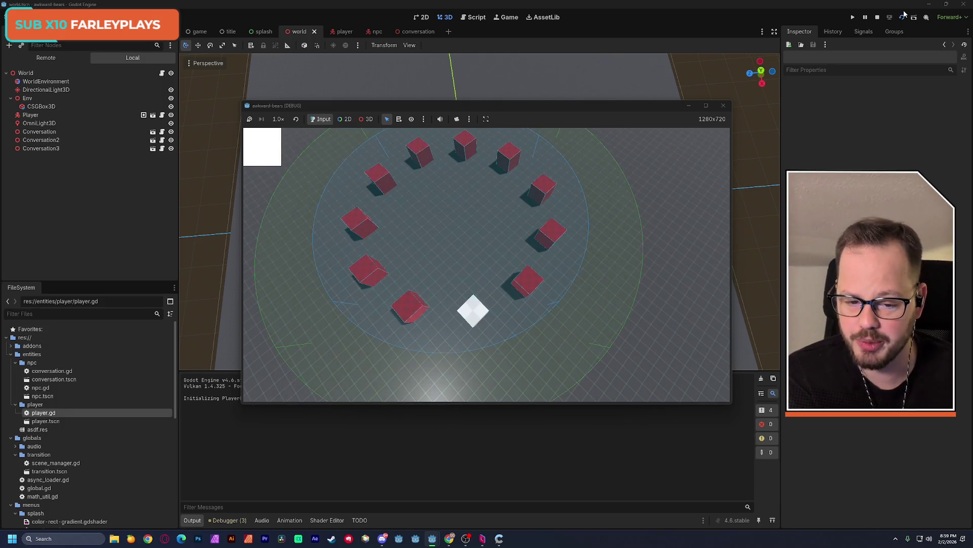
click(724, 105)
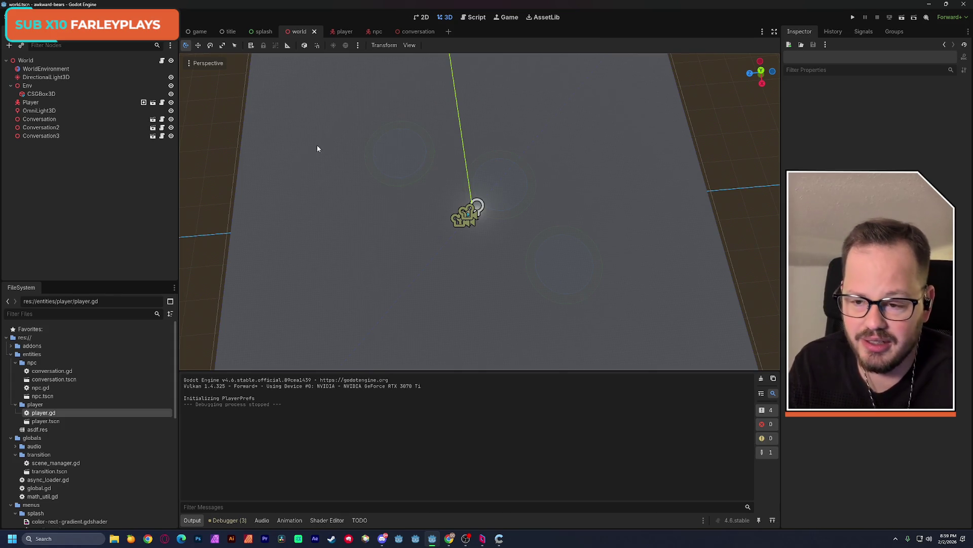
click(49, 119)
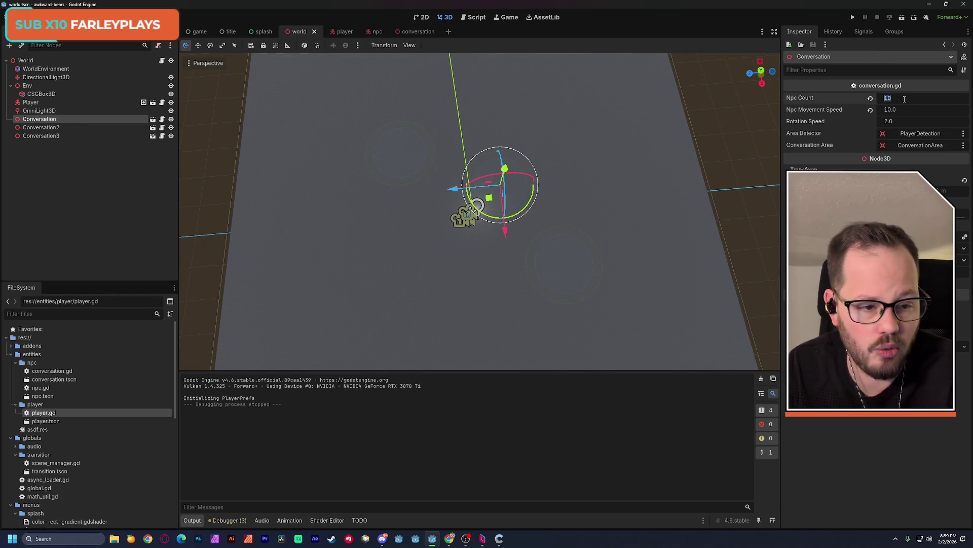
Set Npc Count to 4 on the Conversation groups in the Inspector
click(891, 95)
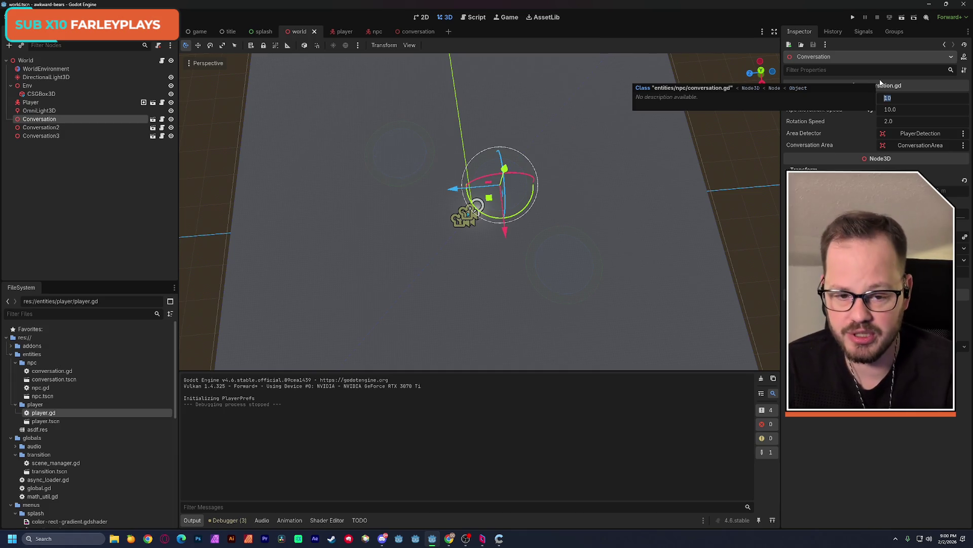
middle_drag(609, 116, 507, 152)
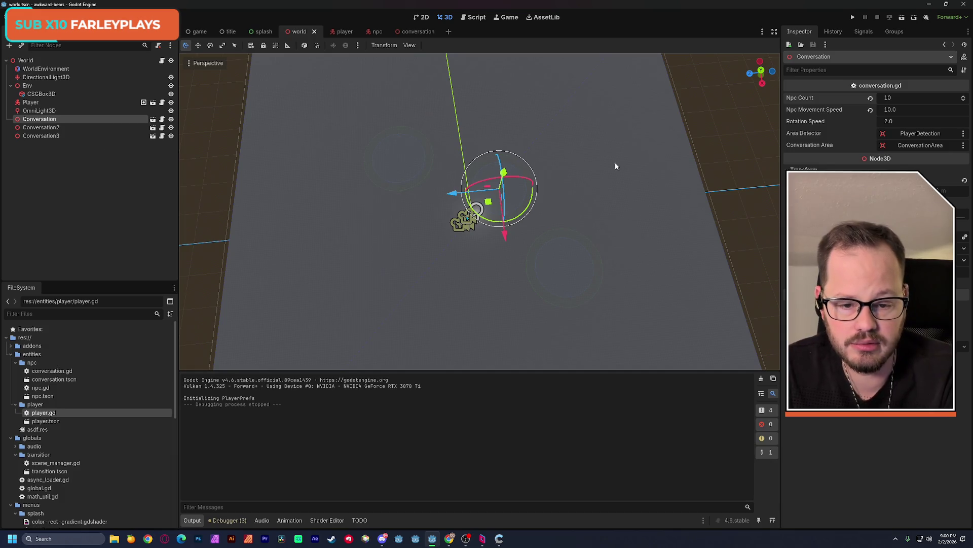
click(919, 97)
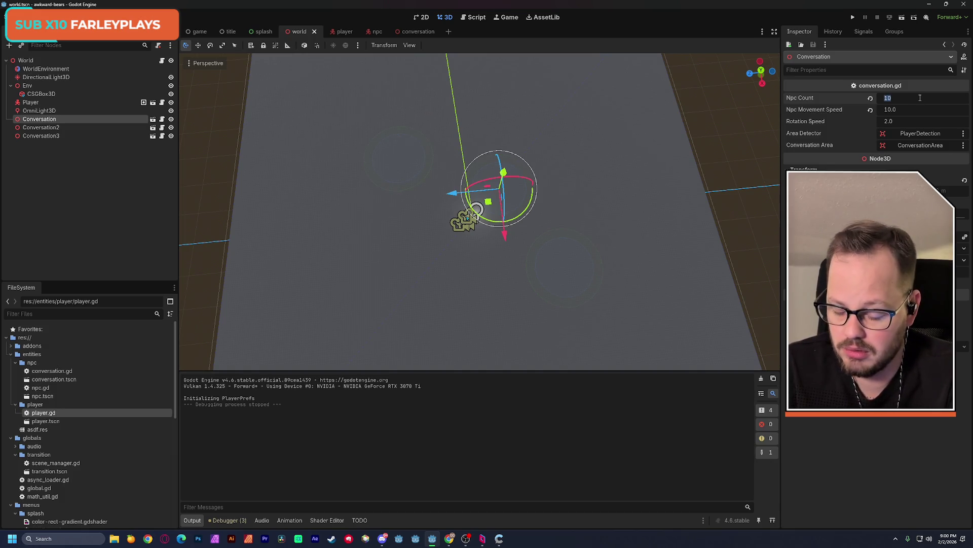
text(4)
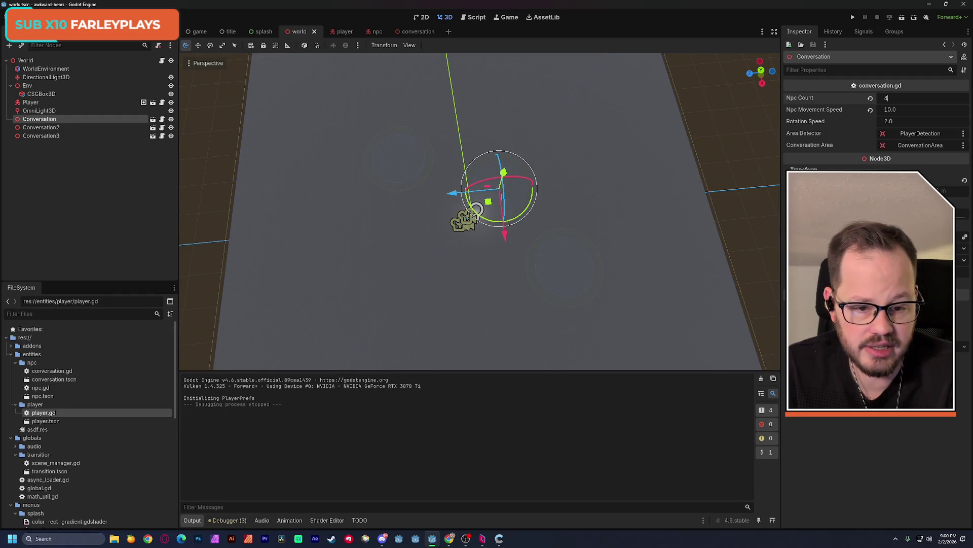
click(110, 130)
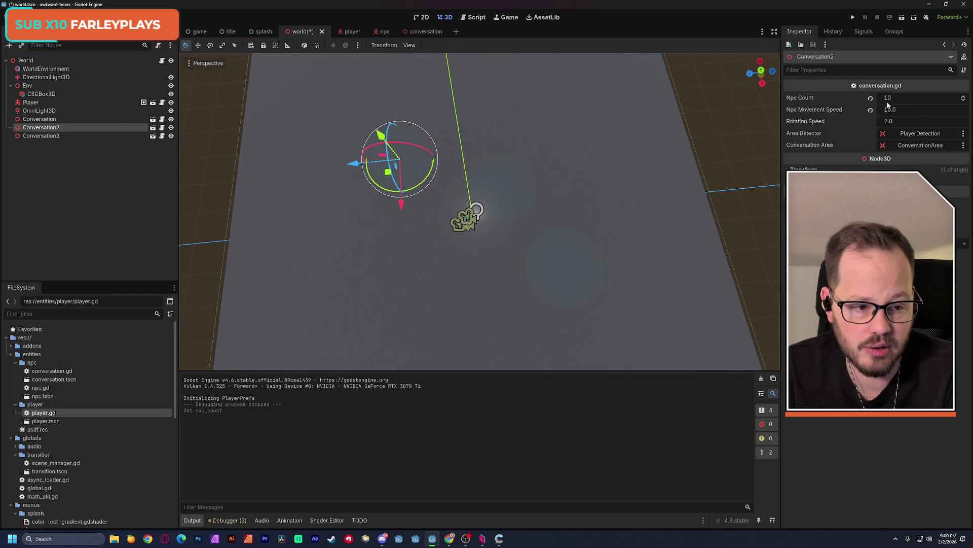
click(76, 135)
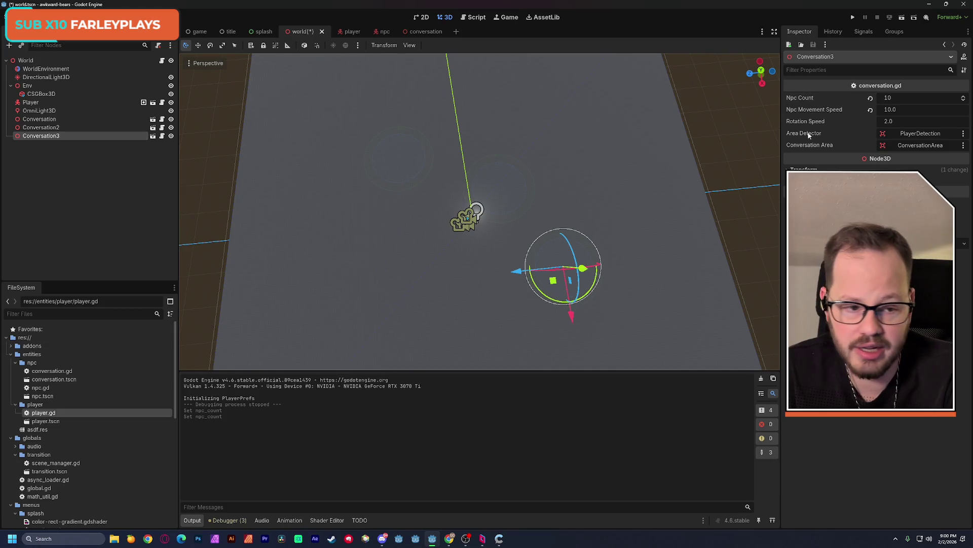
text(4)
click(602, 178)
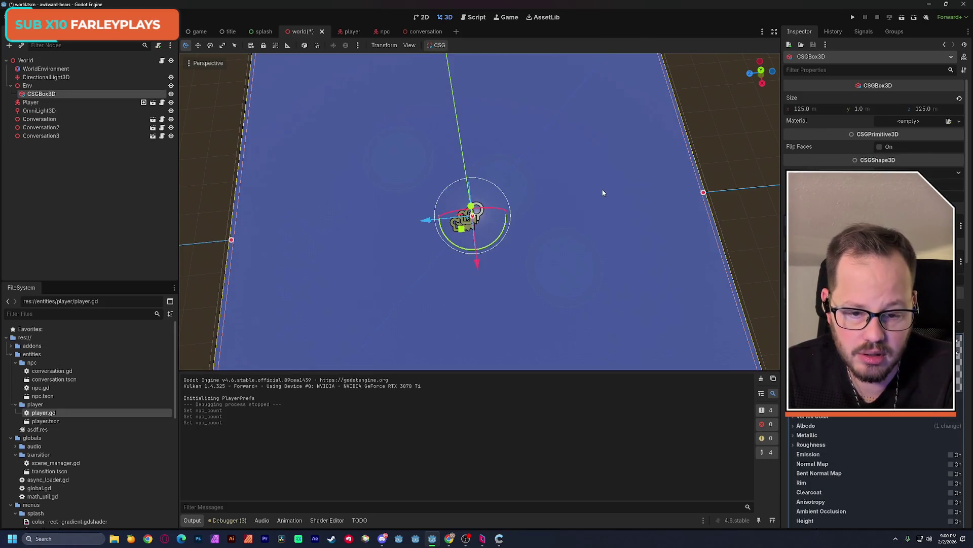
click(60, 117)
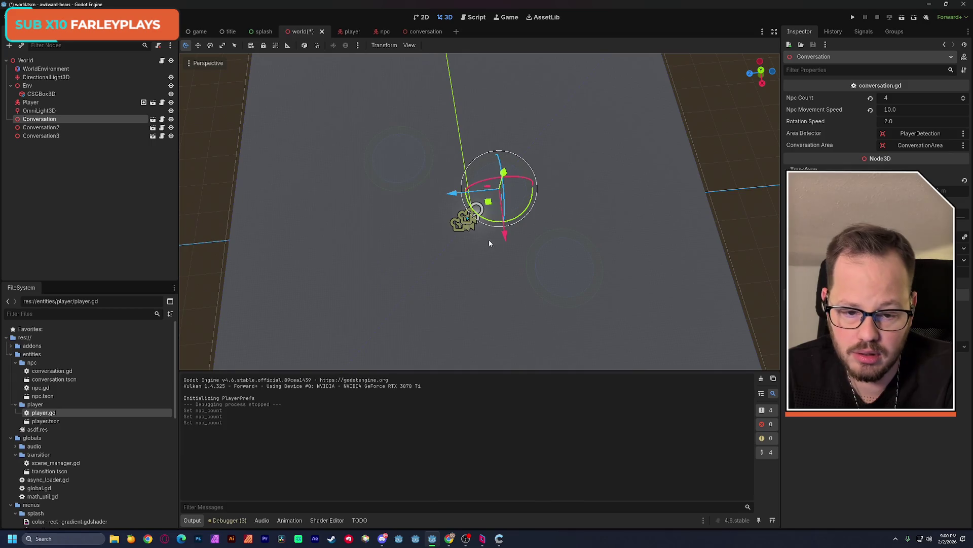
Move Conversation2 along the blue axis and Conversation3 along X, then run the scene
click(77, 129)
drag(346, 164, 386, 165)
click(45, 135)
drag(571, 317, 573, 274)
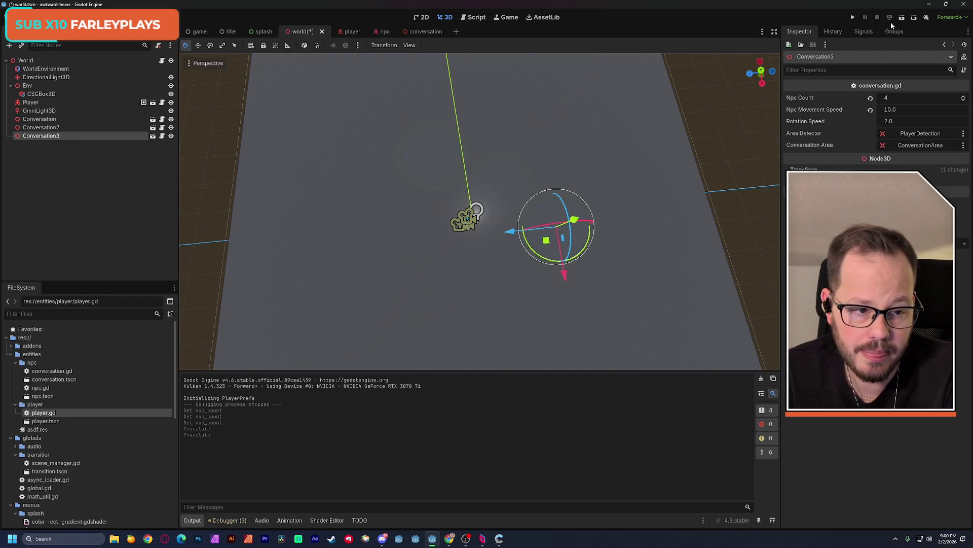
click(902, 18)
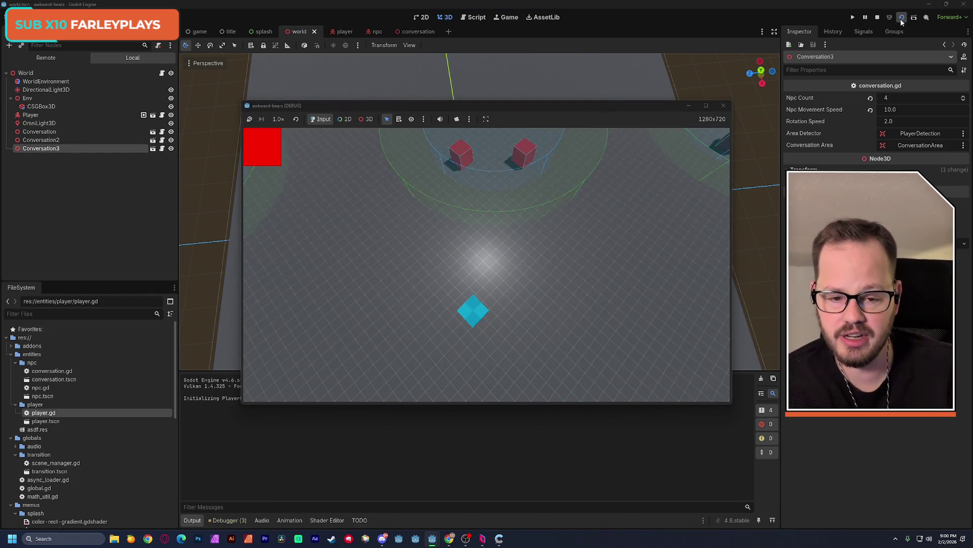
Steer the cyan player with WASD past the separate four-NPC conversation rings
key(w)
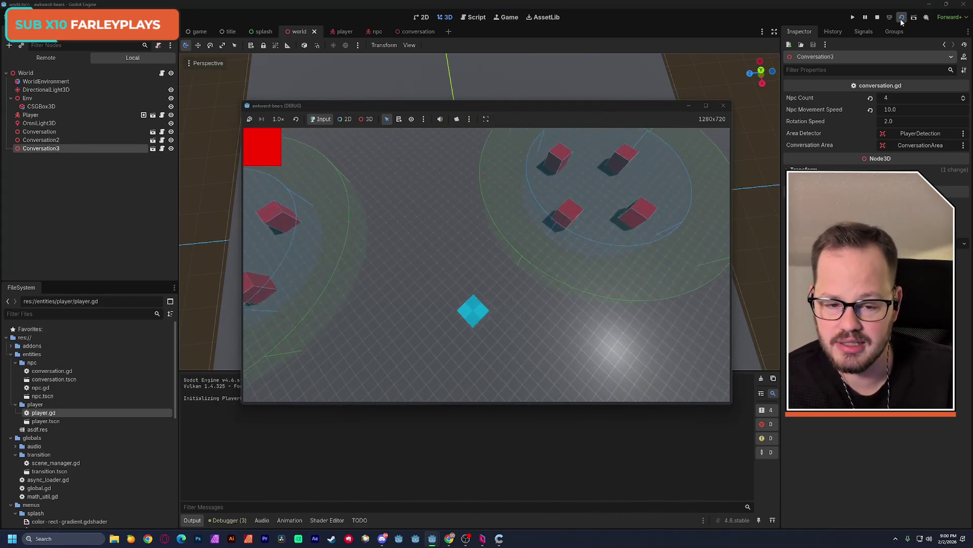
key(d)
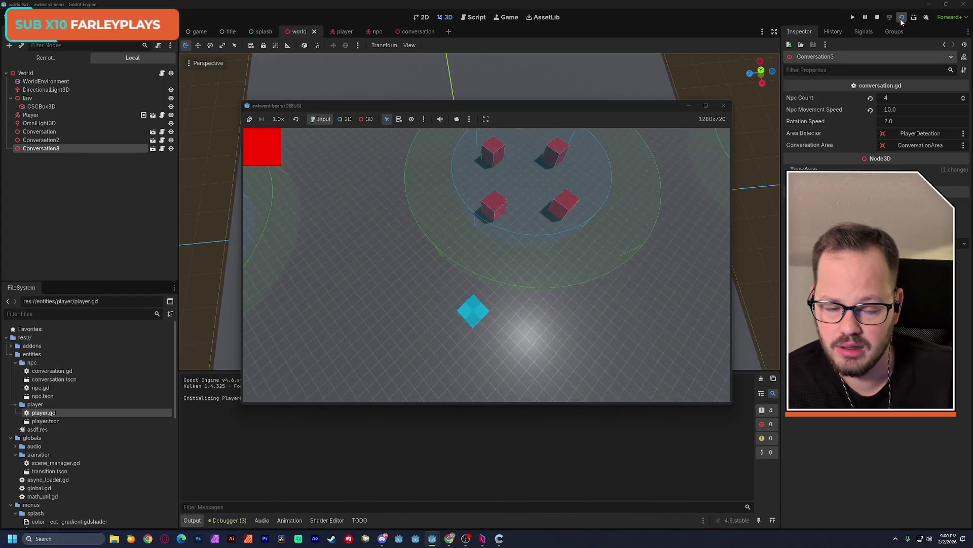
key(d)
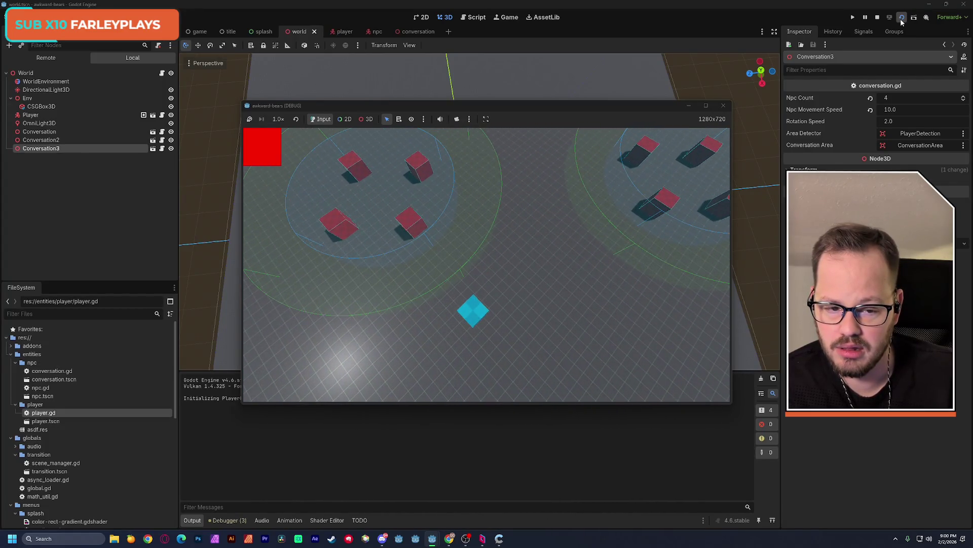
key(w)
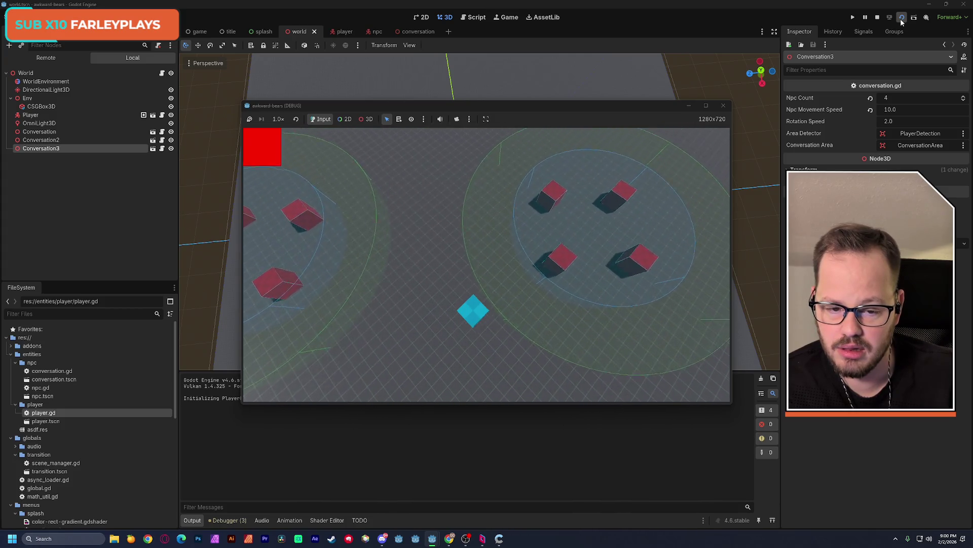
key(a)
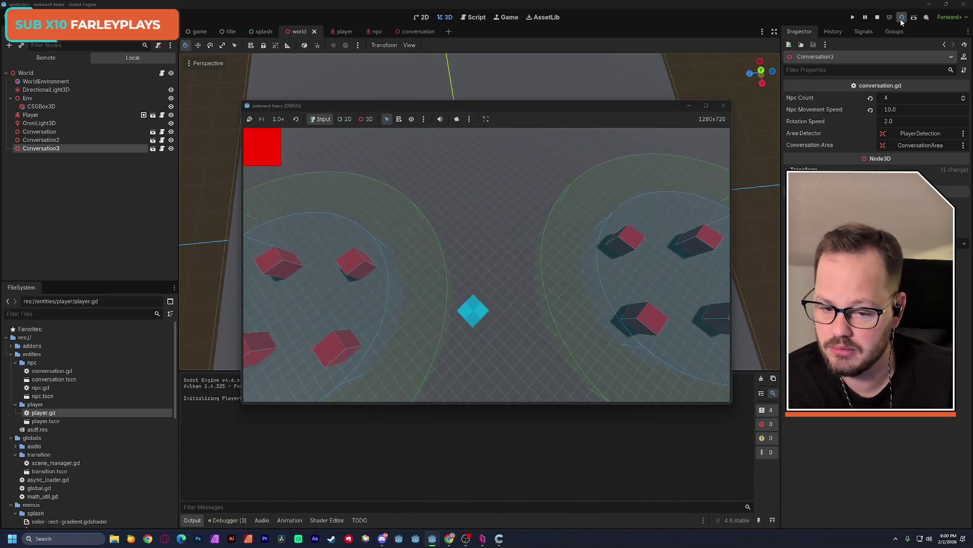
key(s)
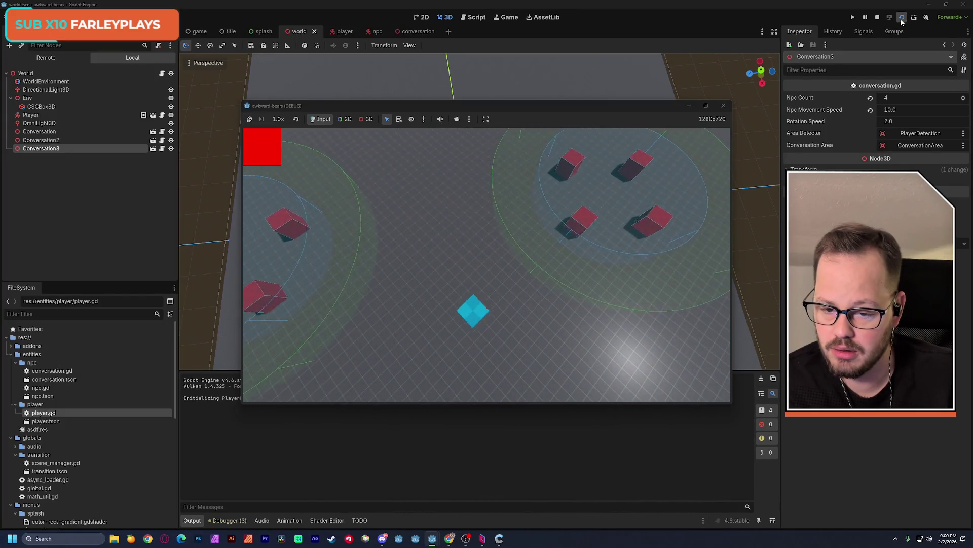
key(s)
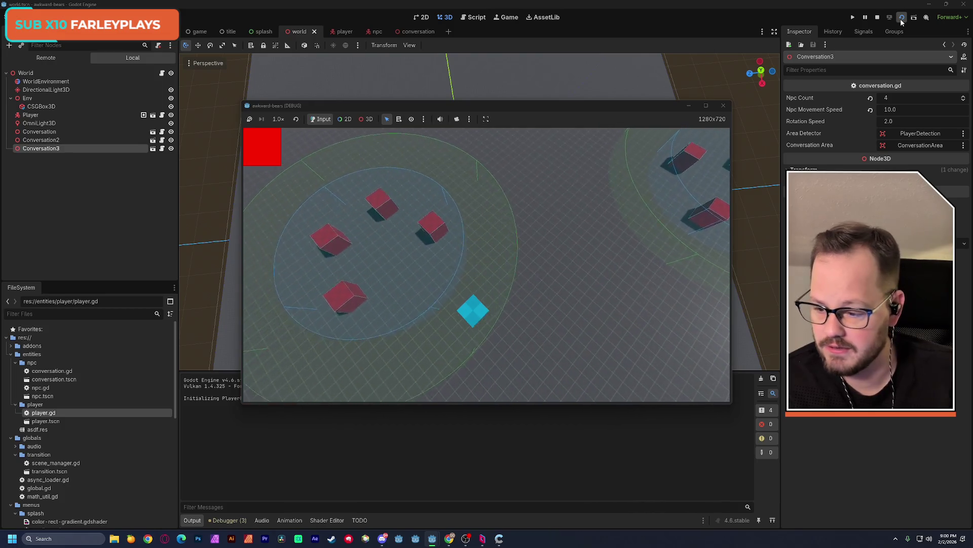
key(a)
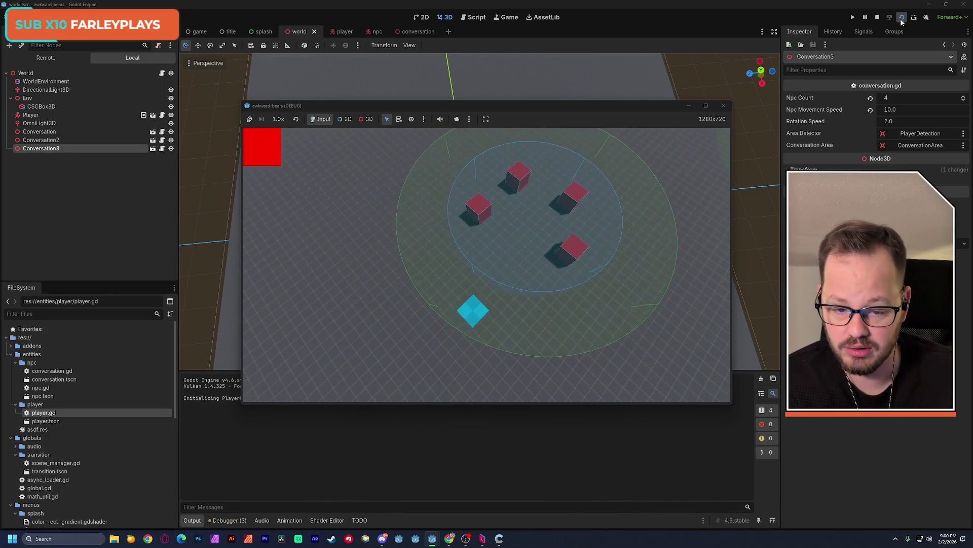
key(d)
key(w)
key(d)
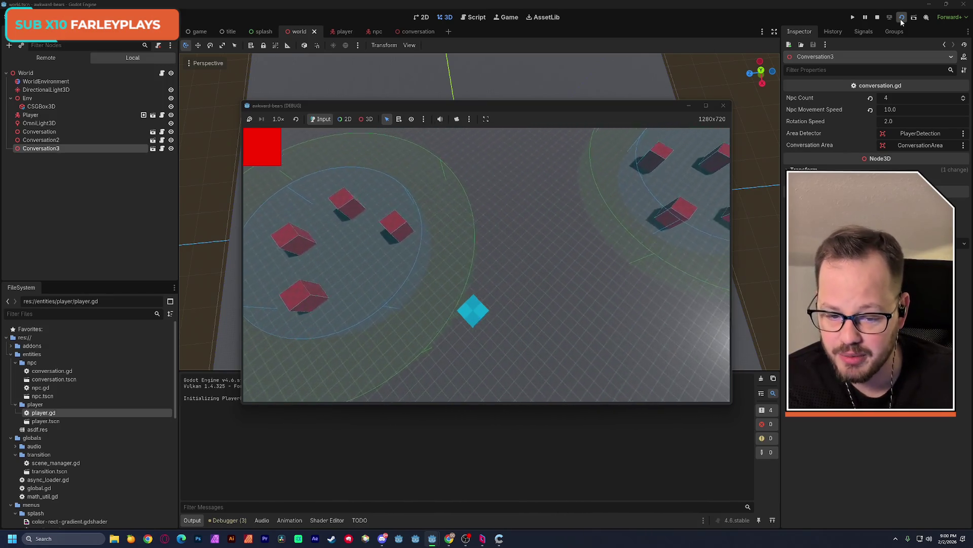
key(w)
key(d)
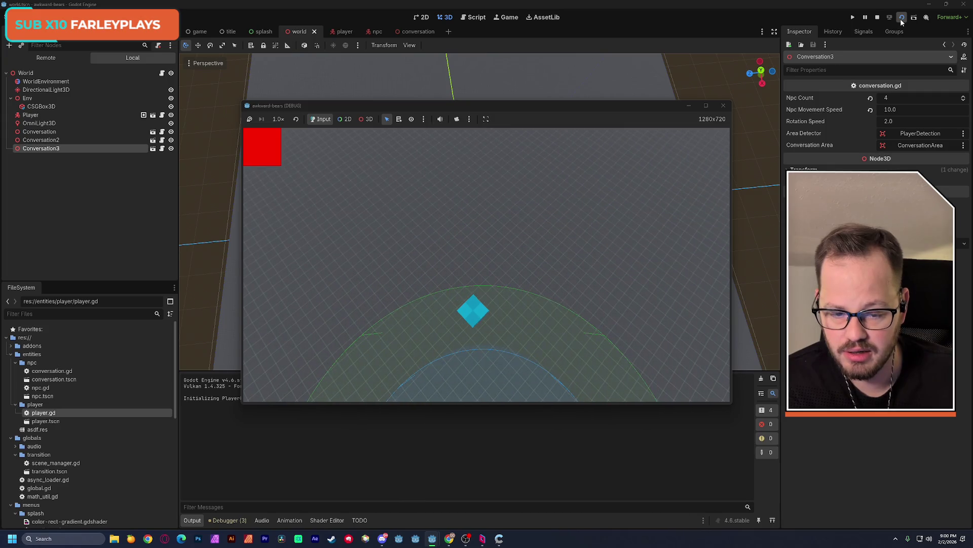
key(s)
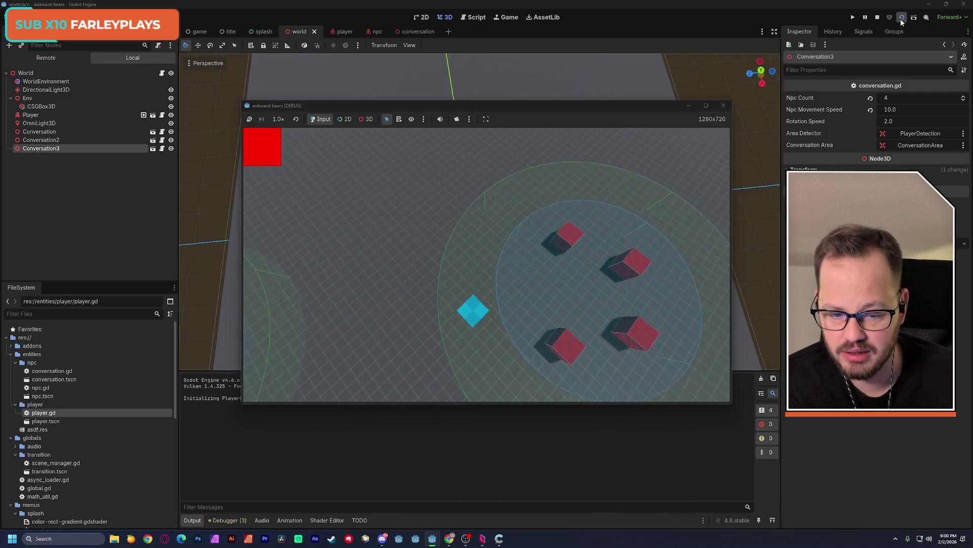
key(d)
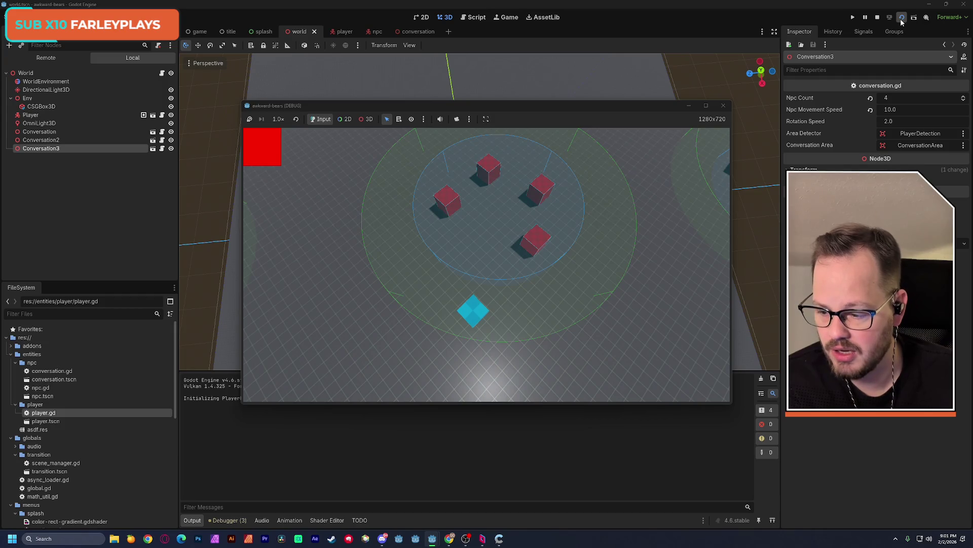
key(d)
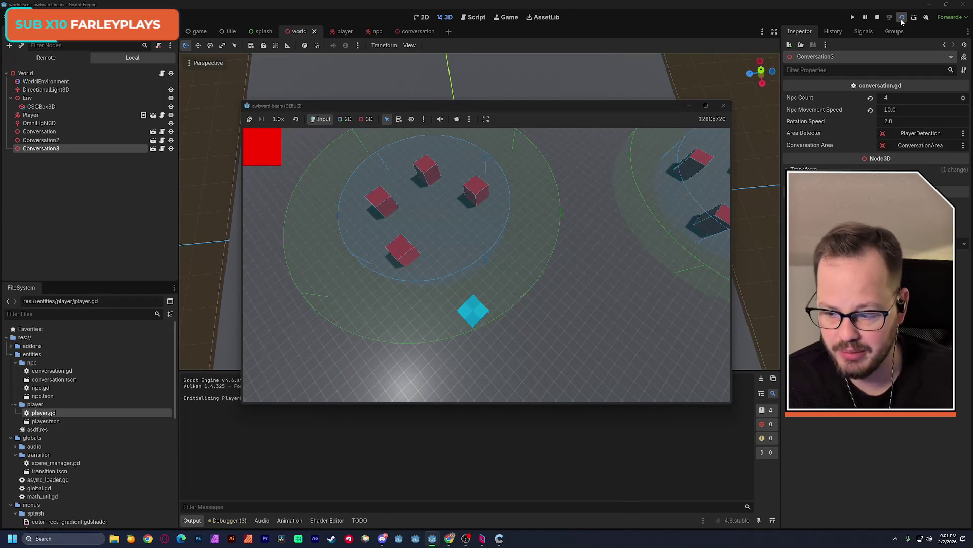
key(d)
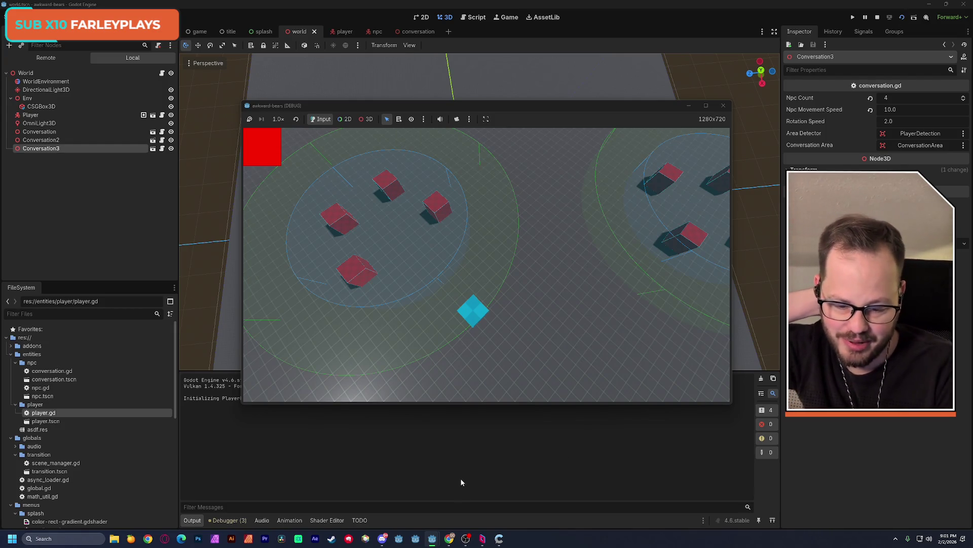
click(165, 539)
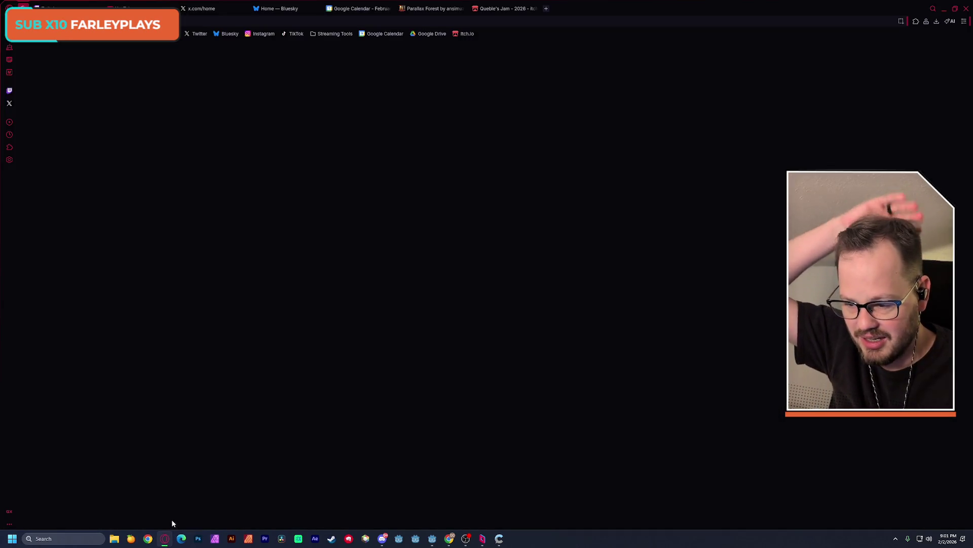
click(484, 8)
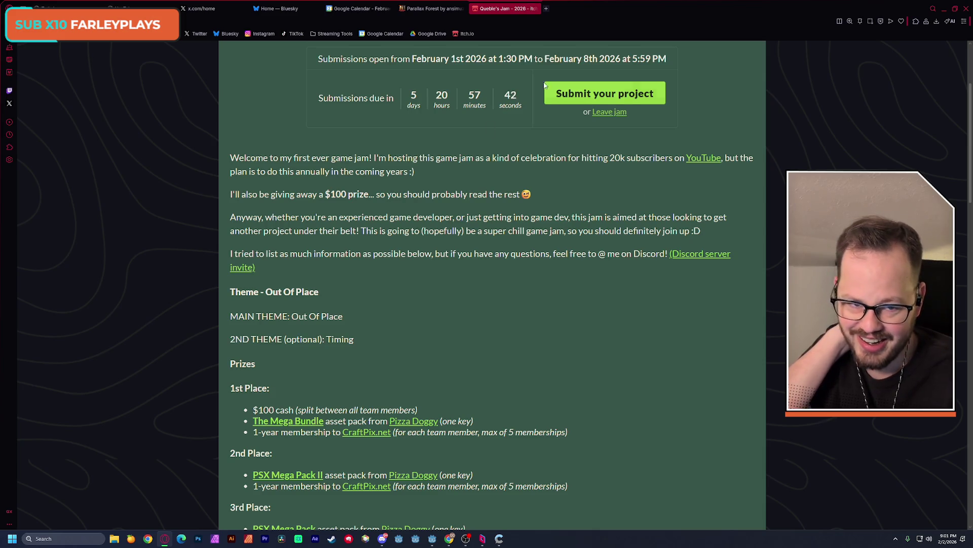
drag(293, 317, 343, 318)
click(325, 320)
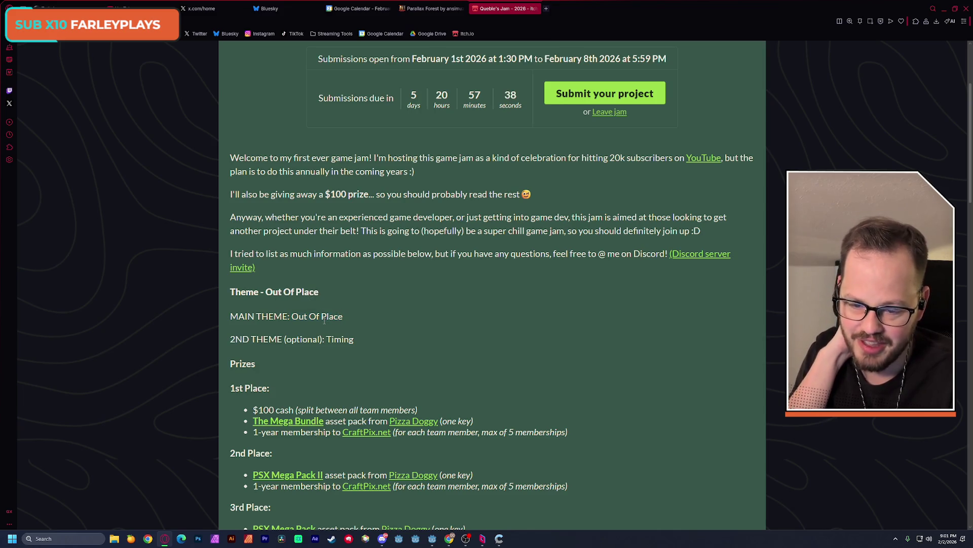
click(944, 11)
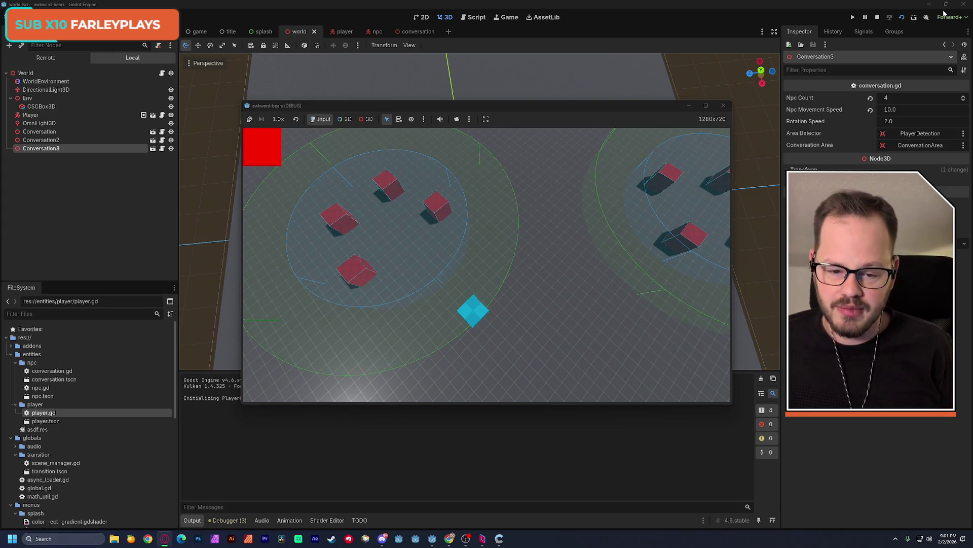
Steer the player with WASD into an NPC ring's inner circle until it turns white
key(a)
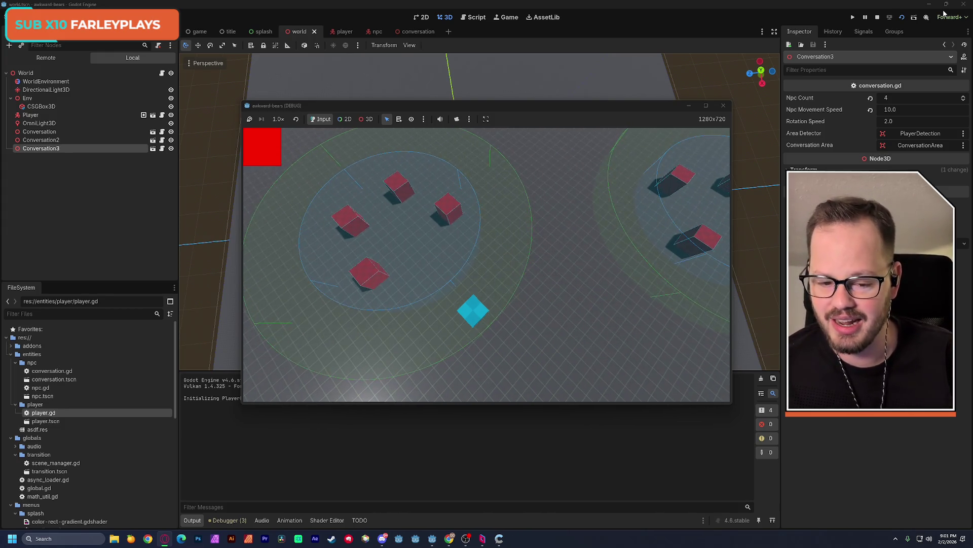
key(d)
key(a)
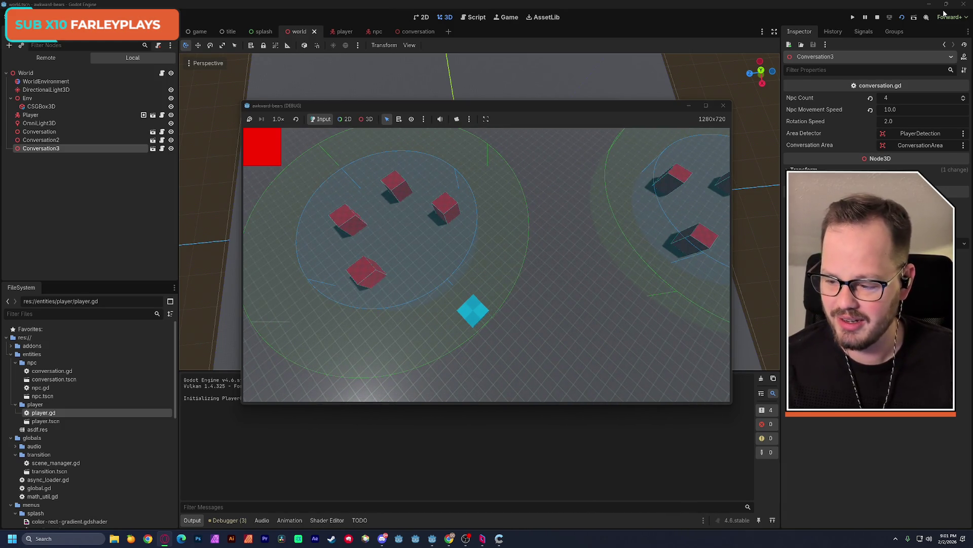
key(w)
key(d)
key(s)
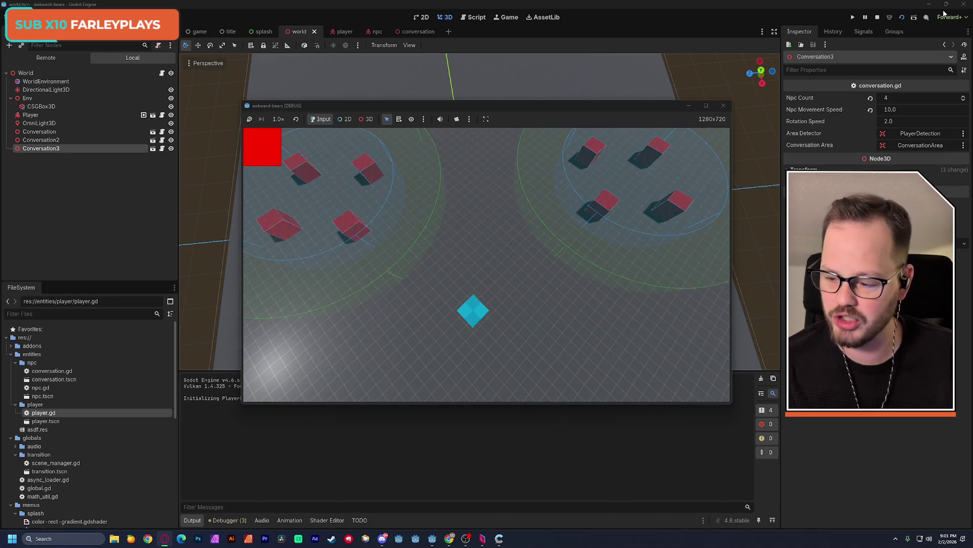
key(d)
key(w)
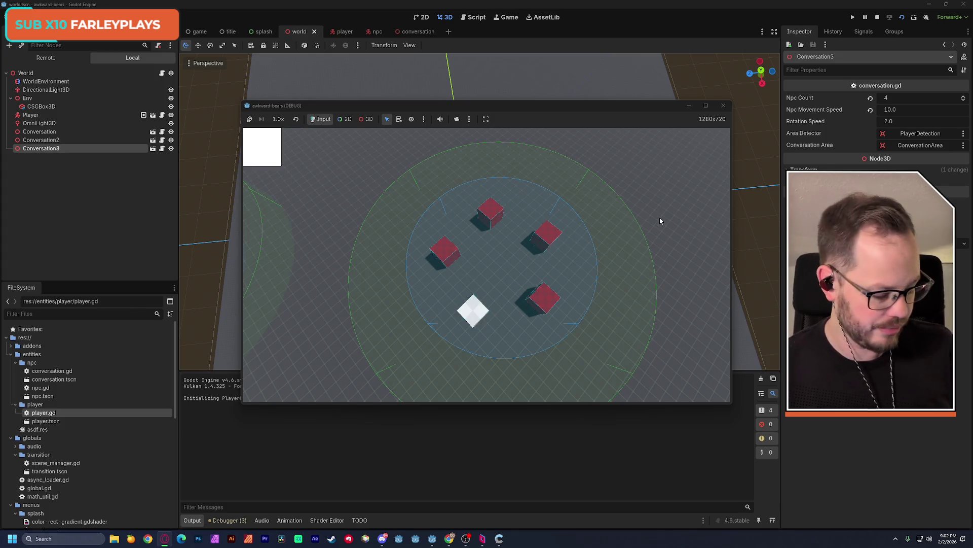
Close the game window and shift the world scene's 3D view slightly
click(724, 106)
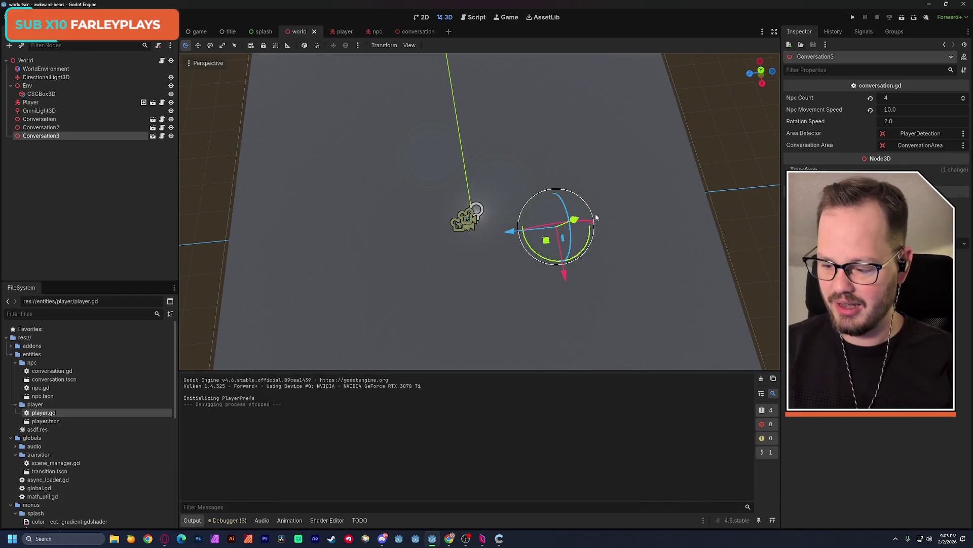
middle_drag(431, 104, 383, 51)
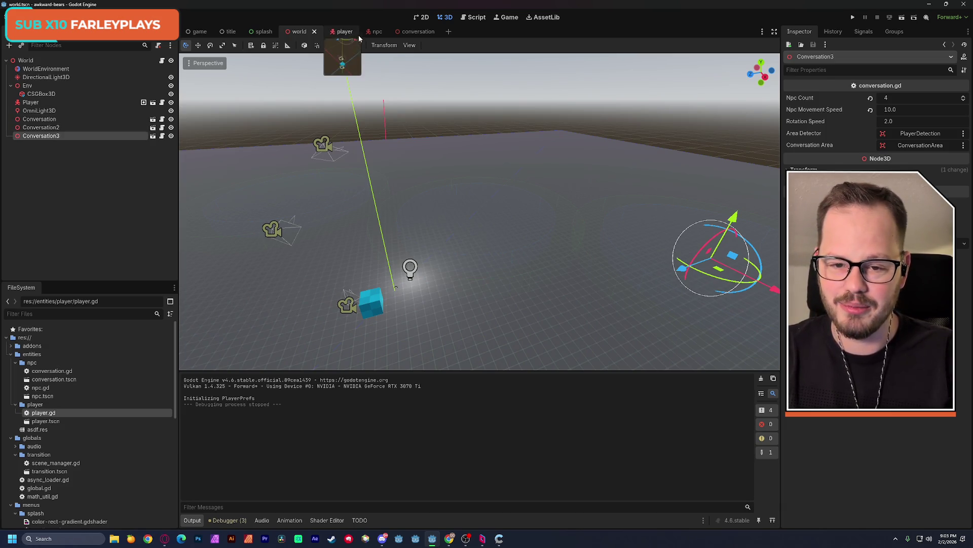
Open the conversation scene and shrink the PlayerDetection cylinder radius to 7.079
click(415, 32)
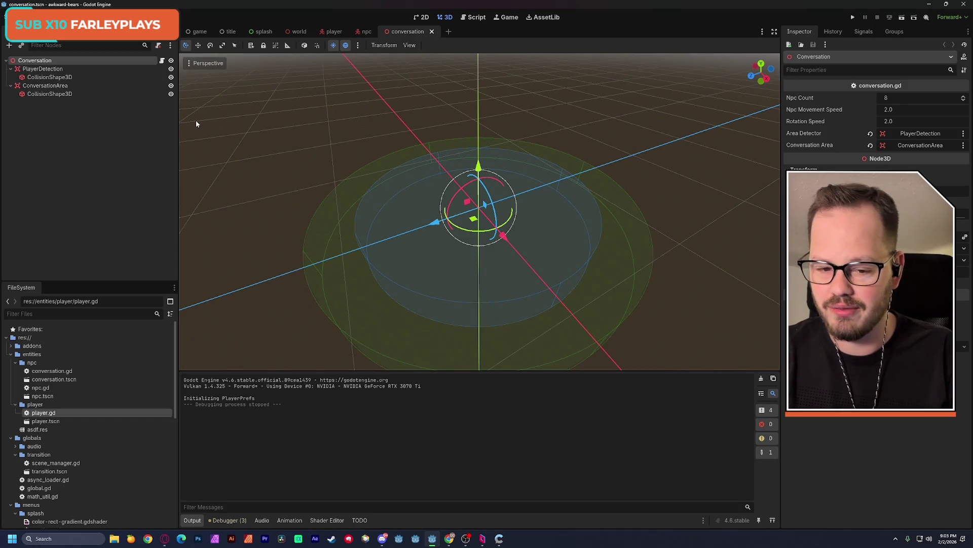
click(45, 78)
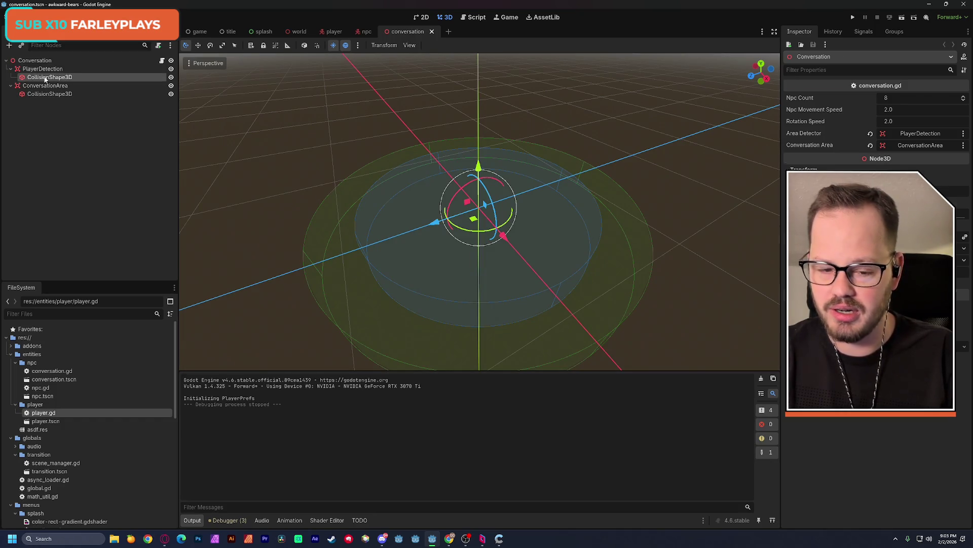
drag(600, 346, 526, 261)
Select the ConversationArea shape, save the scene, and open its Debug Color picker
click(64, 94)
key(ctrl+s)
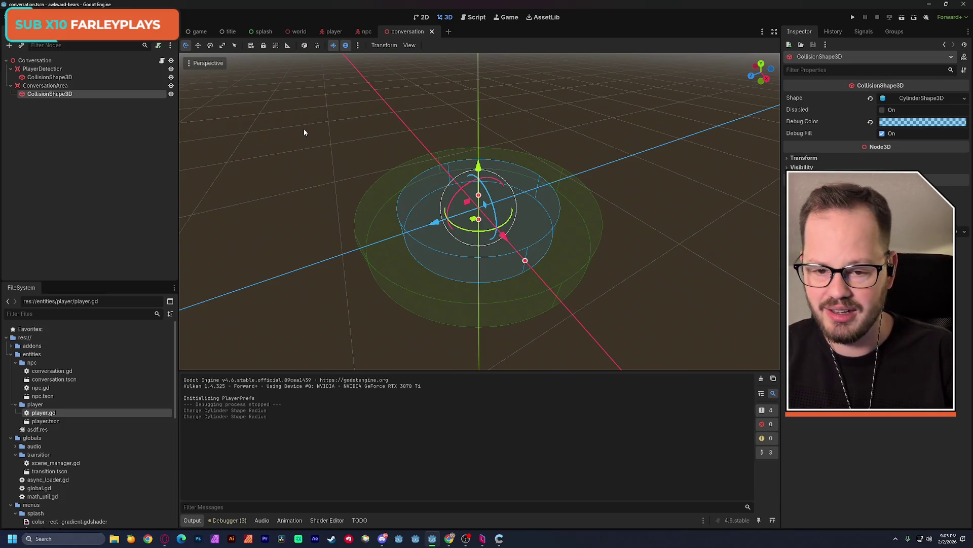
mouse_move(387, 161)
shift+middle_down()
mouse_move(381, 154)
mouse_move(421, 150)
mouse_move(370, 166)
shift+middle_up()
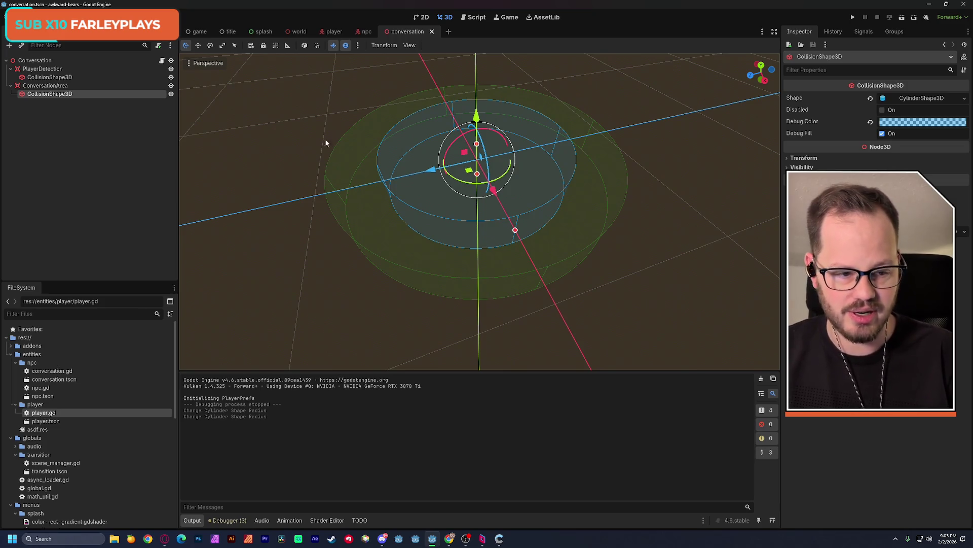
click(914, 123)
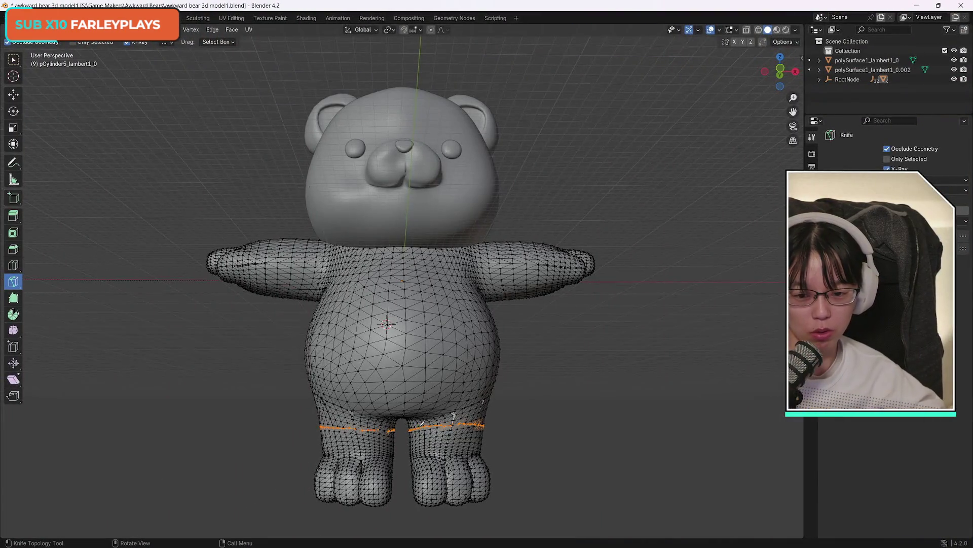
Knife-cut lines across the back of both upper legs, adding a second cut point on the leg
drag(781, 71, 745, 81)
mouse_move(332, 307)
middle_down()
mouse_move(414, 298)
mouse_move(355, 243)
mouse_move(147, 148)
middle_up()
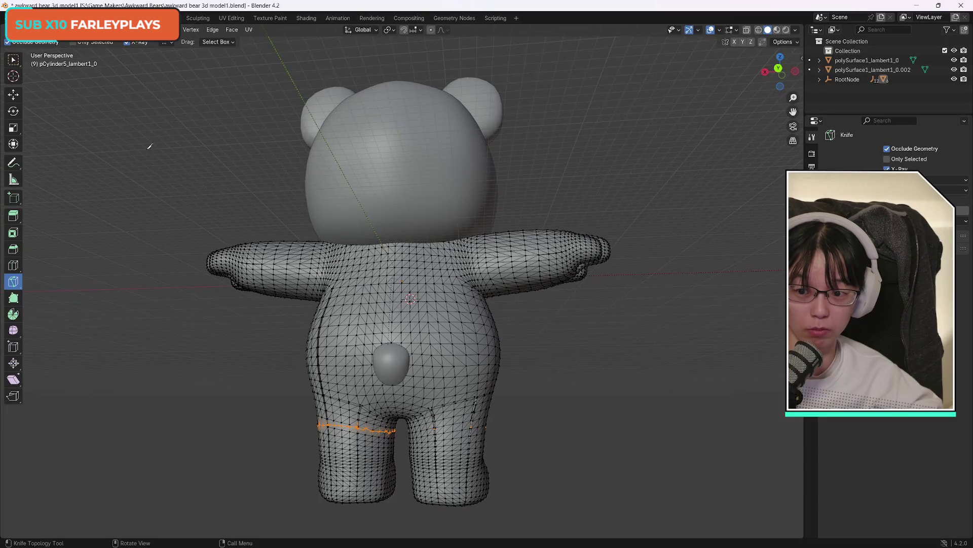
click(409, 429)
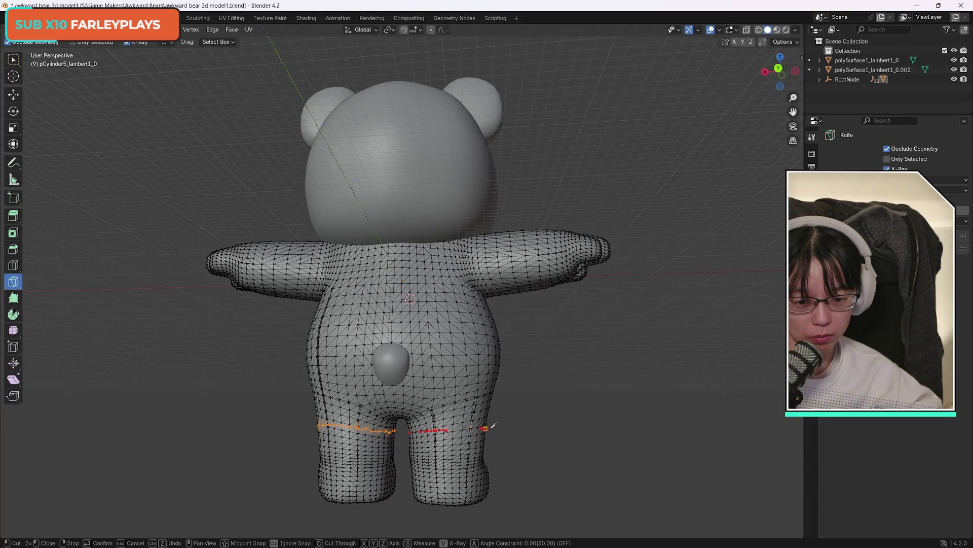
click(485, 429)
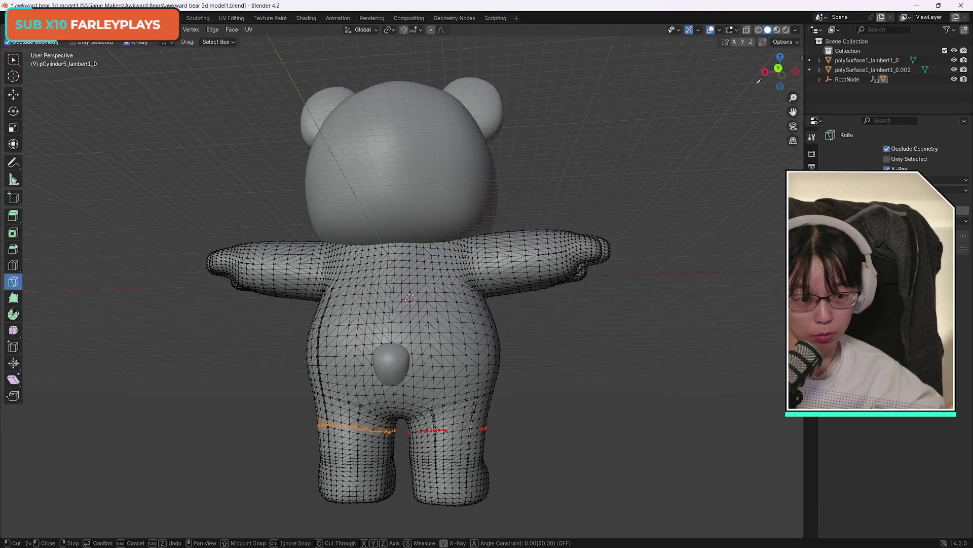
key(Return)
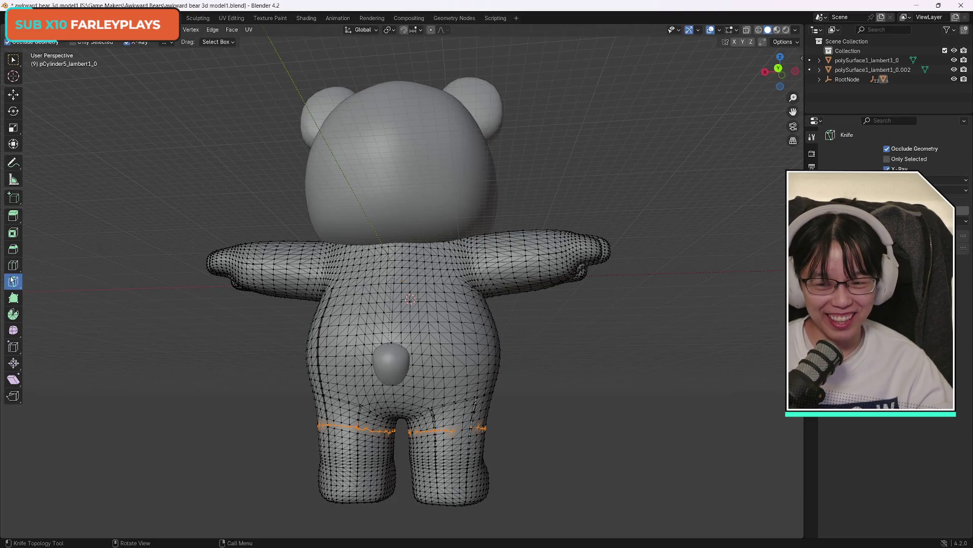
click(452, 430)
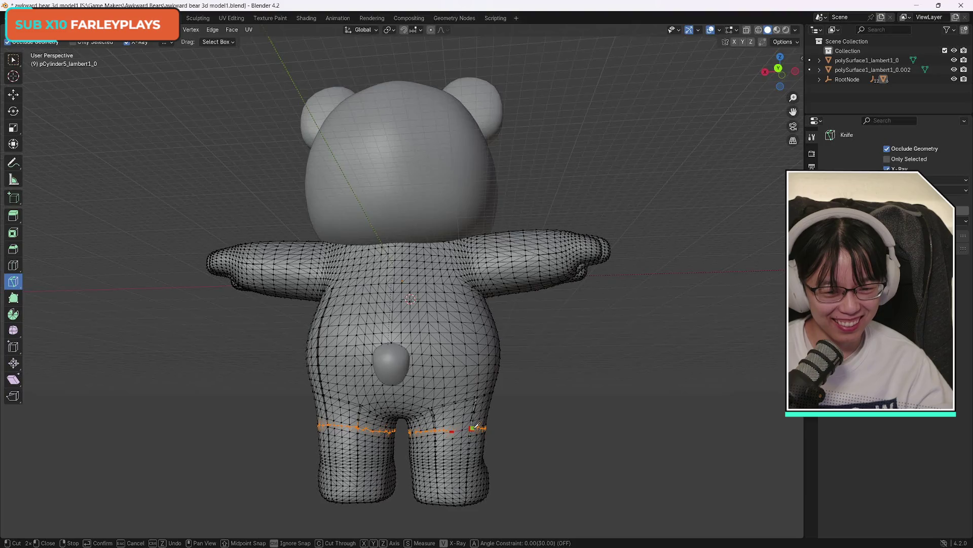
key(Return)
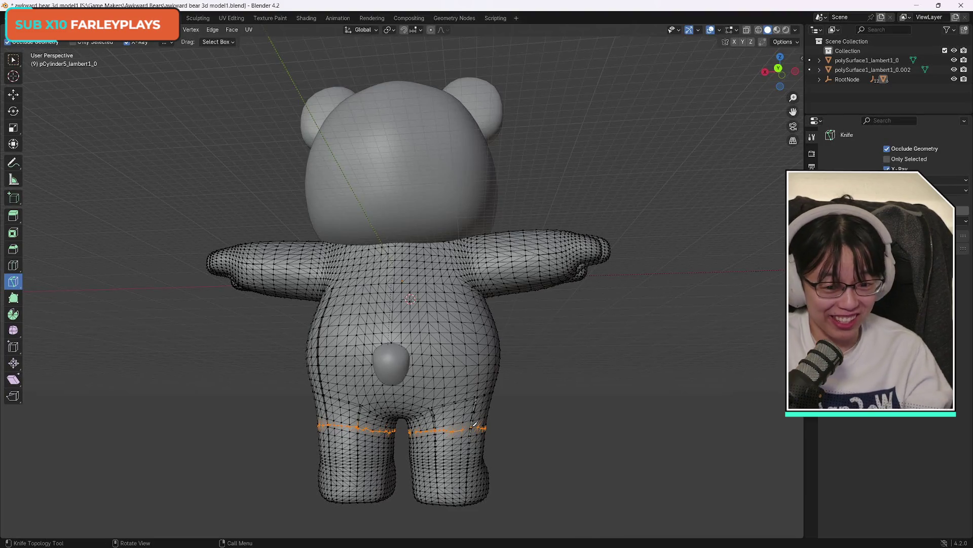
mouse_move(780, 71)
mouse_down()
mouse_move(431, 79)
mouse_move(523, 82)
mouse_move(449, 113)
mouse_up()
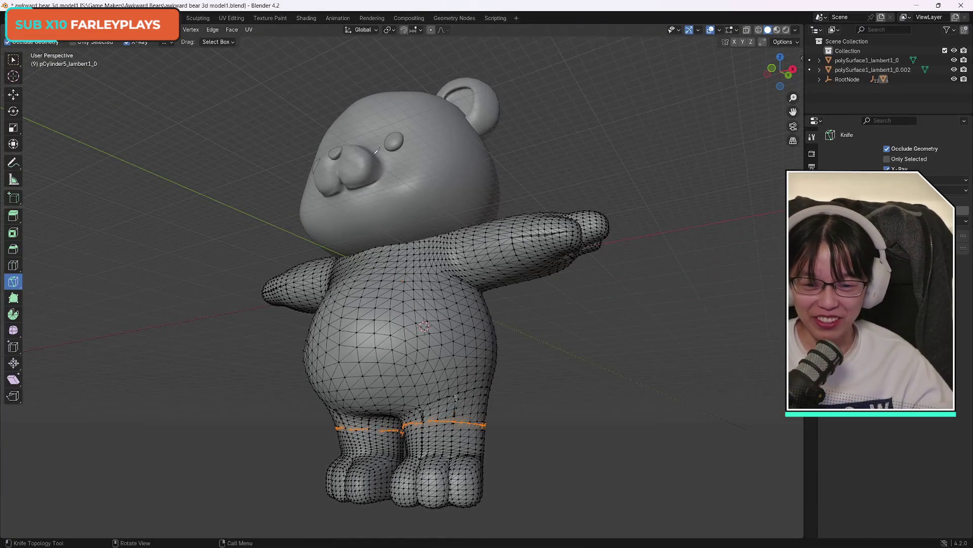
Knife-cut the front of the legs so the loops wrap fully around both upper legs
click(370, 428)
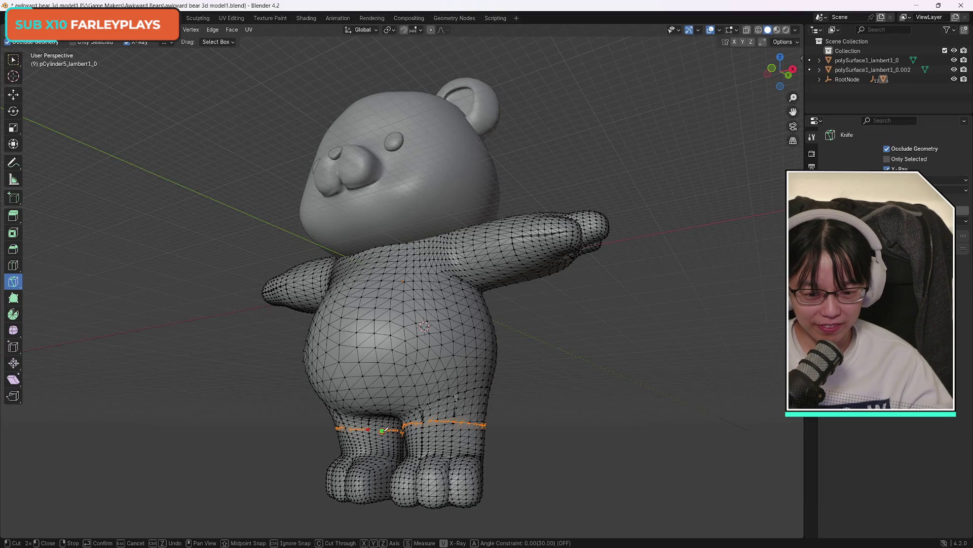
key(Return)
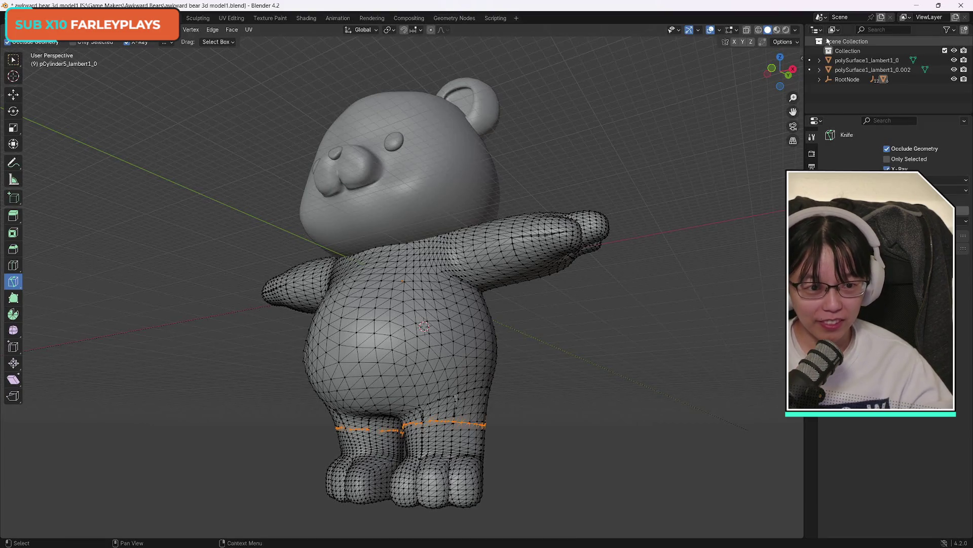
drag(782, 76, 776, 73)
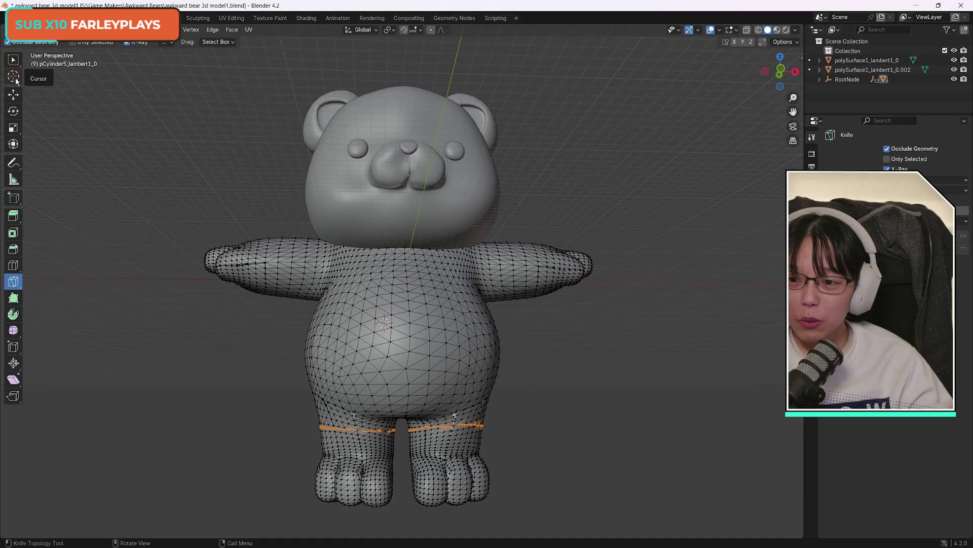
click(14, 77)
key(Tab)
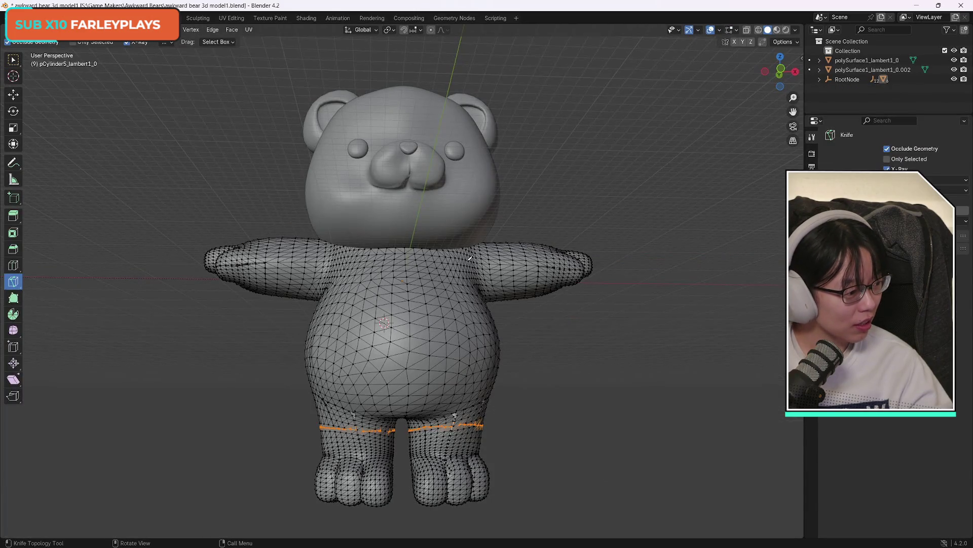
drag(786, 71, 669, 74)
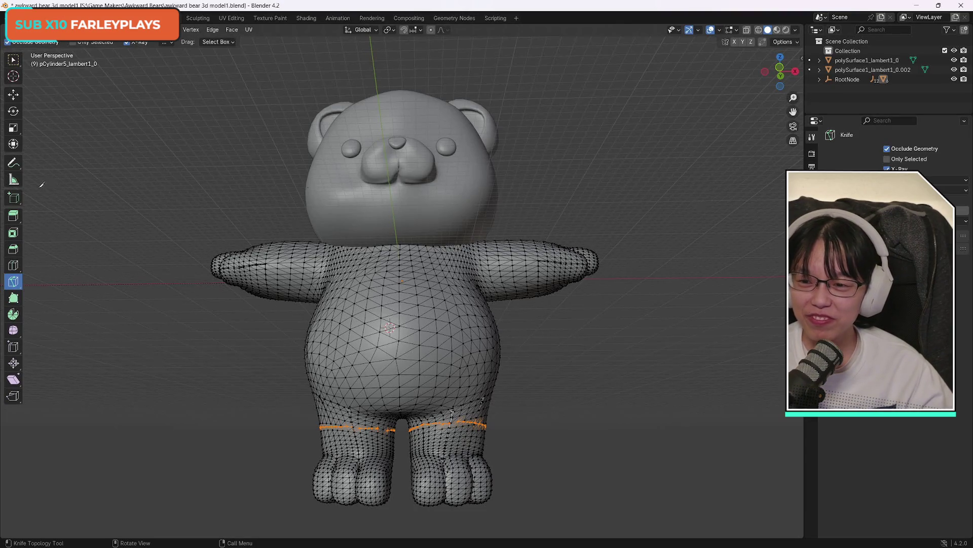
Place the 3D cursor on the leg's edge loop, then switch over to Chrome
click(13, 76)
mouse_move(352, 431)
mouse_down()
mouse_move(354, 446)
mouse_move(354, 426)
mouse_up()
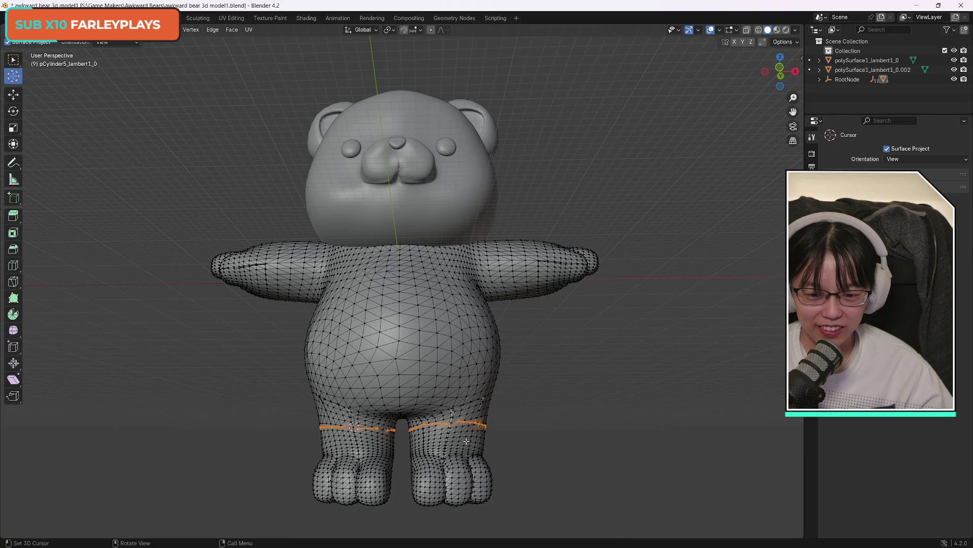
mouse_move(780, 68)
mouse_down()
mouse_move(633, 71)
mouse_move(608, 59)
mouse_move(510, 61)
mouse_move(512, 68)
mouse_up()
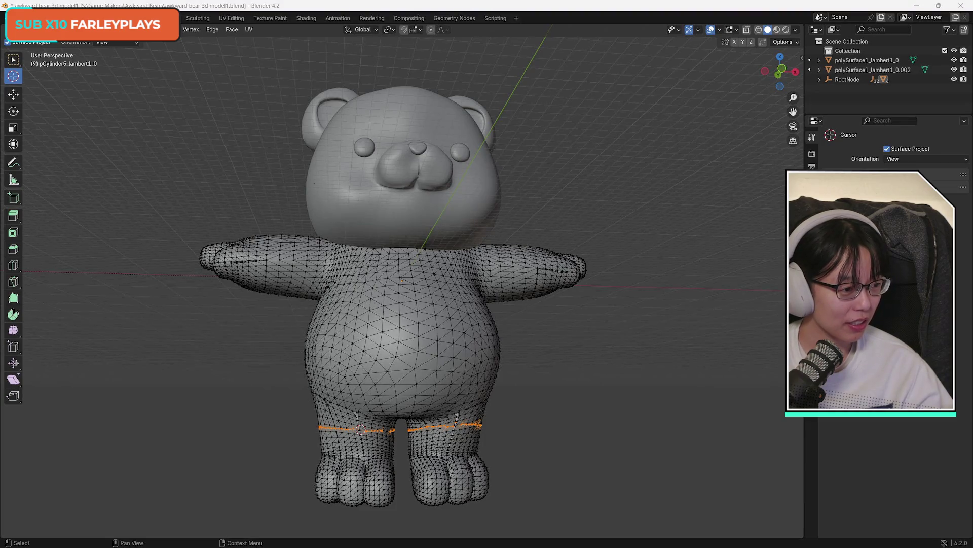
key(alt+Tab)
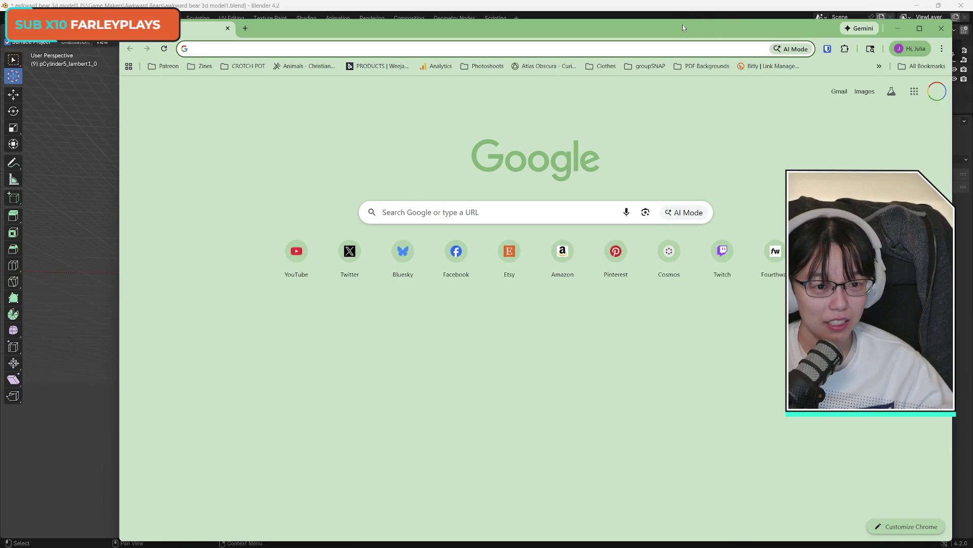
Close the new Chrome window to get back to the bear in Blender
key(alt+Tab)
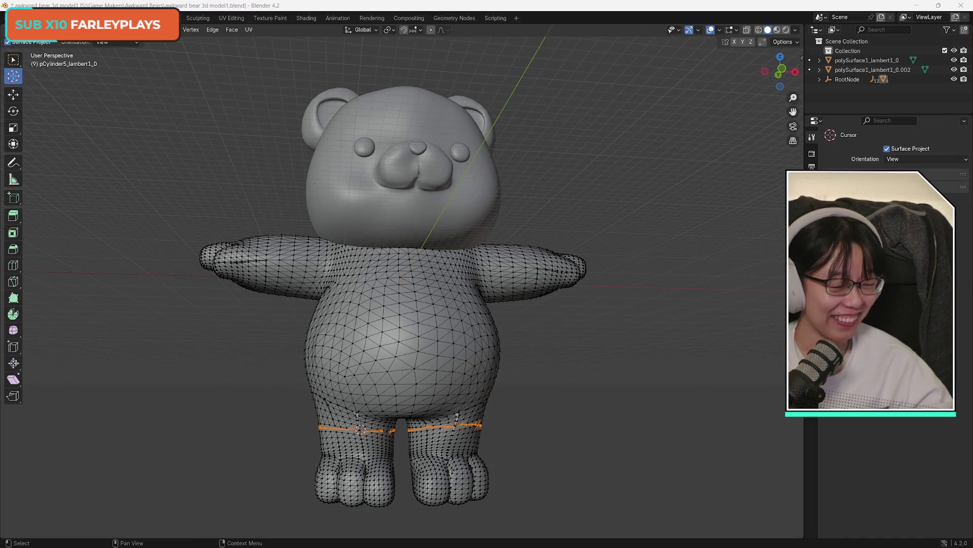
Orbit around the bear from its left side to the front, turning it to face right
drag(781, 71, 755, 82)
mouse_move(400, 304)
middle_down()
mouse_move(705, 304)
mouse_move(670, 304)
middle_up()
middle_drag(375, 223, 373, 223)
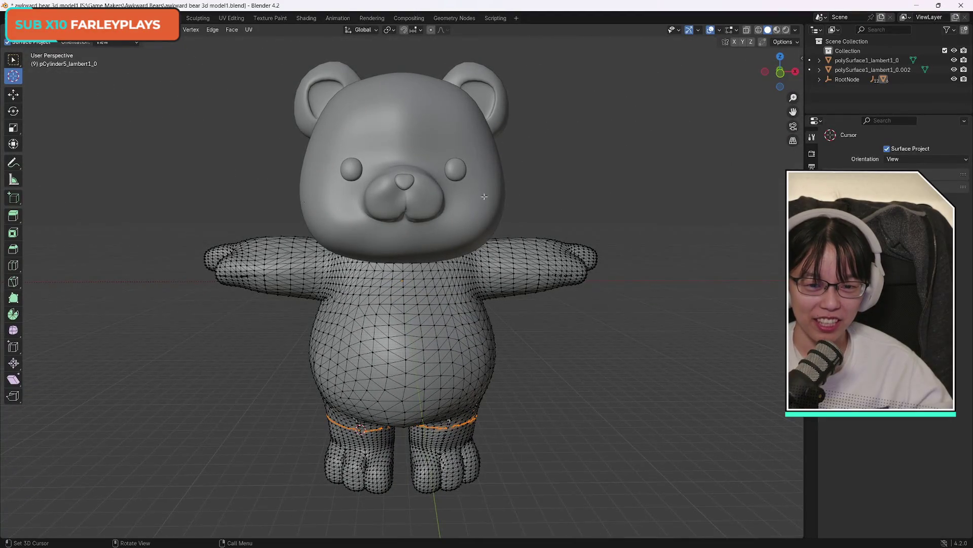
mouse_move(786, 79)
mouse_down()
mouse_move(765, 81)
mouse_move(816, 71)
mouse_move(872, 80)
mouse_move(785, 71)
mouse_move(798, 73)
mouse_up()
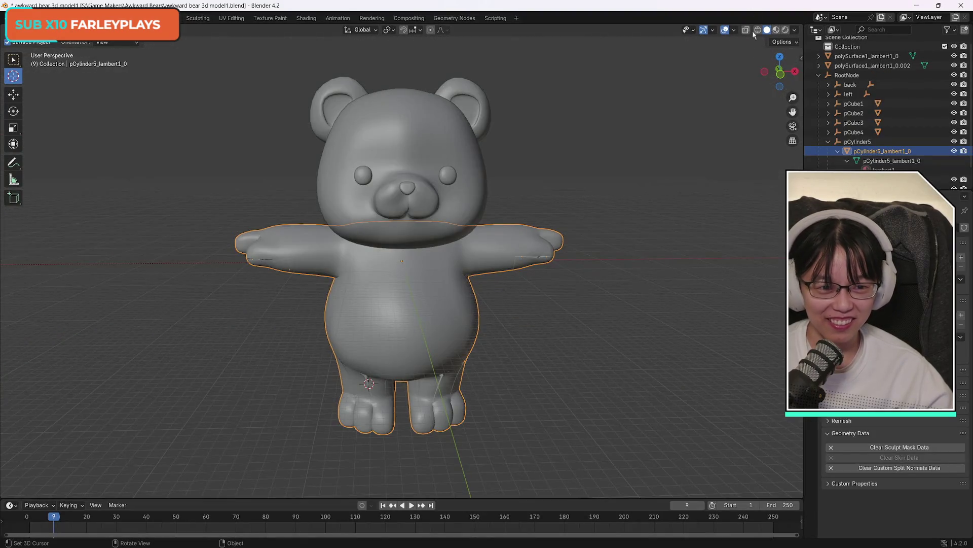
Place the 3D cursor on the tail and select it to confirm it's a separate object
mouse_move(780, 71)
mouse_down()
mouse_move(679, 73)
mouse_move(619, 264)
mouse_up()
click(447, 336)
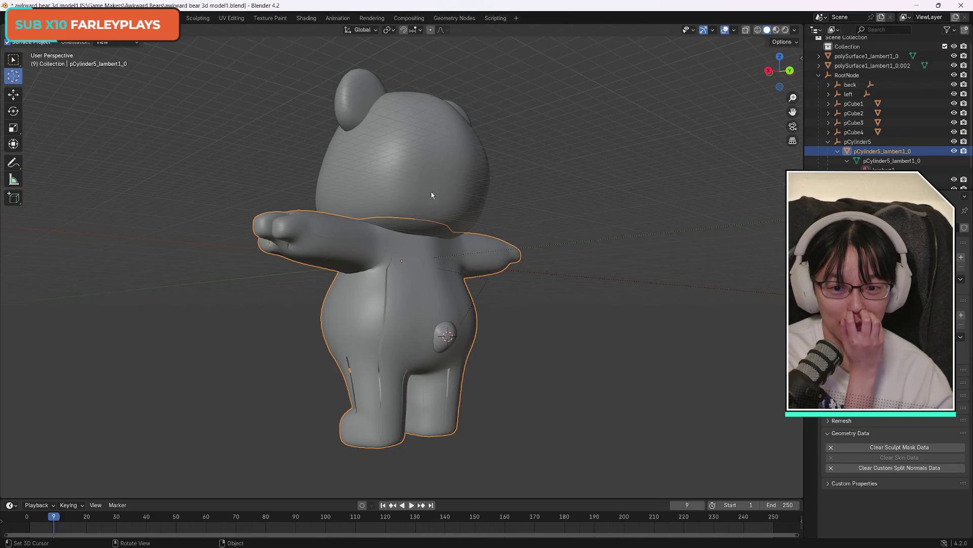
click(13, 60)
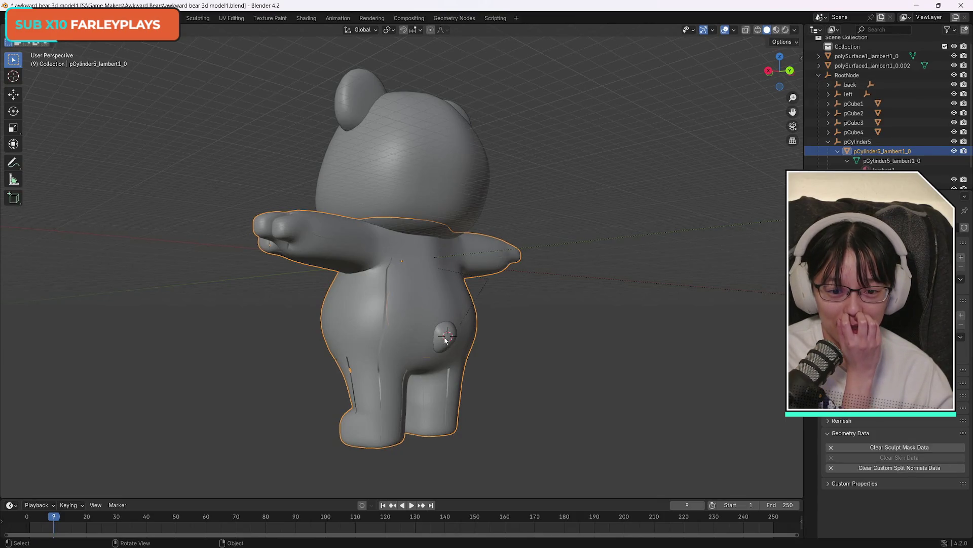
click(446, 338)
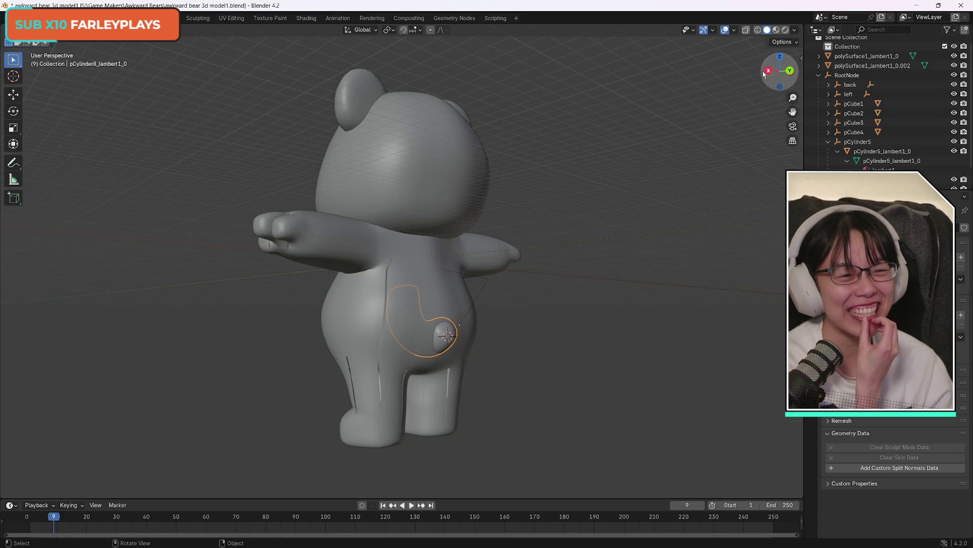
Select the bear's body mesh and switch to the Sculpting workspace
mouse_move(771, 74)
mouse_down()
mouse_move(953, 76)
mouse_move(771, 74)
mouse_up()
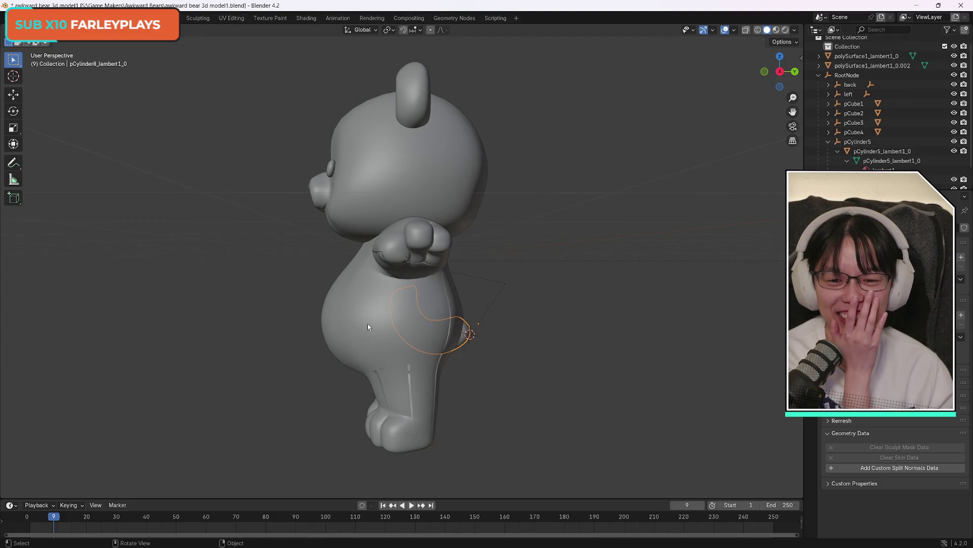
click(380, 327)
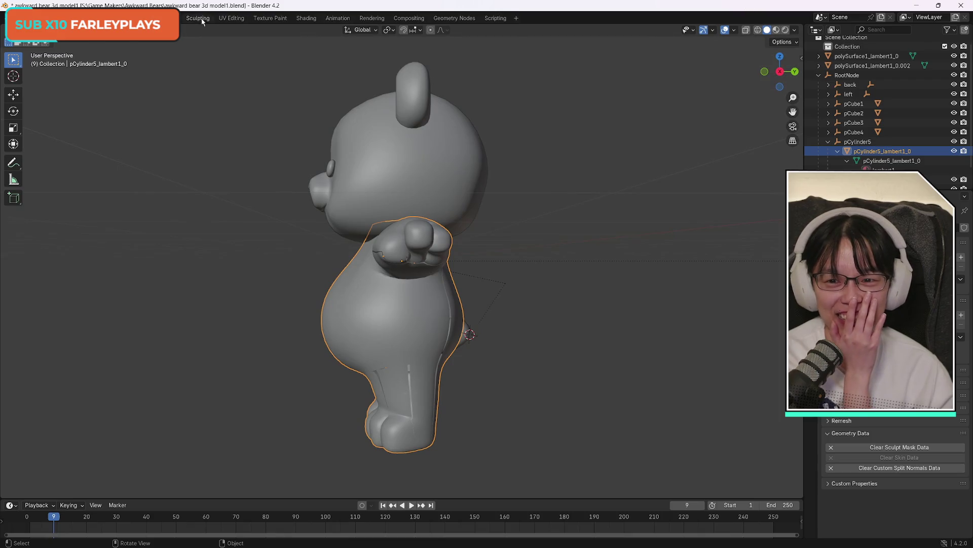
click(198, 18)
mouse_move(779, 71)
mouse_down()
mouse_move(746, 75)
mouse_move(780, 71)
mouse_up()
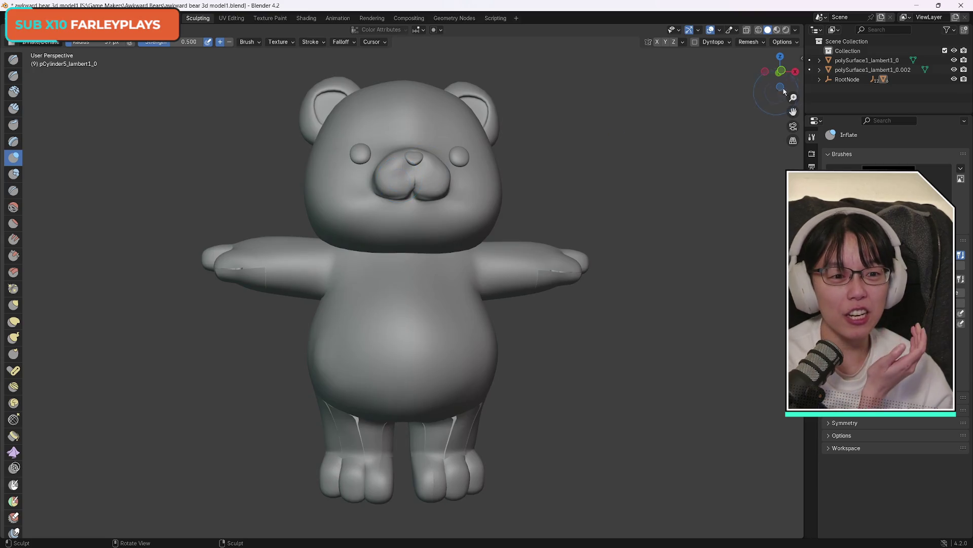
drag(781, 71, 780, 68)
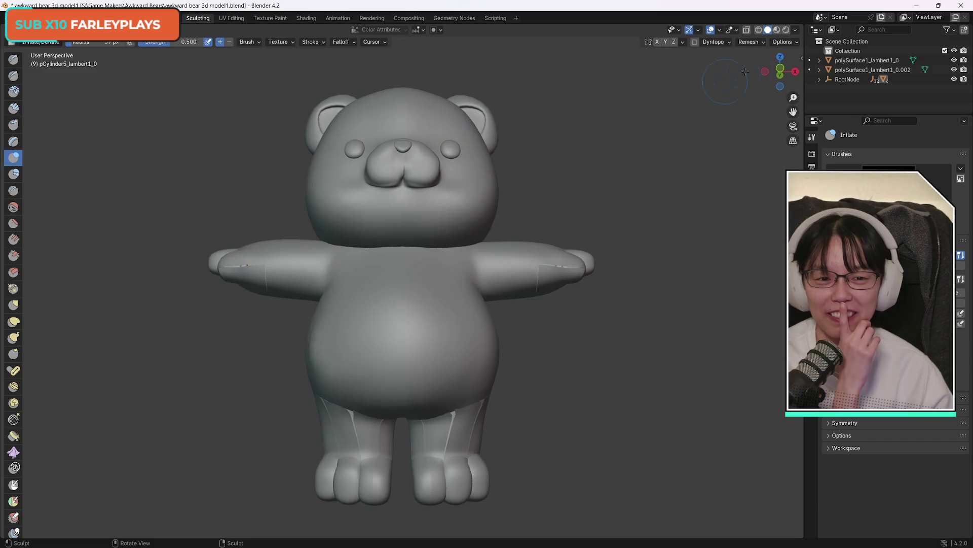
mouse_move(779, 82)
mouse_down()
mouse_move(831, 76)
mouse_move(779, 69)
mouse_up()
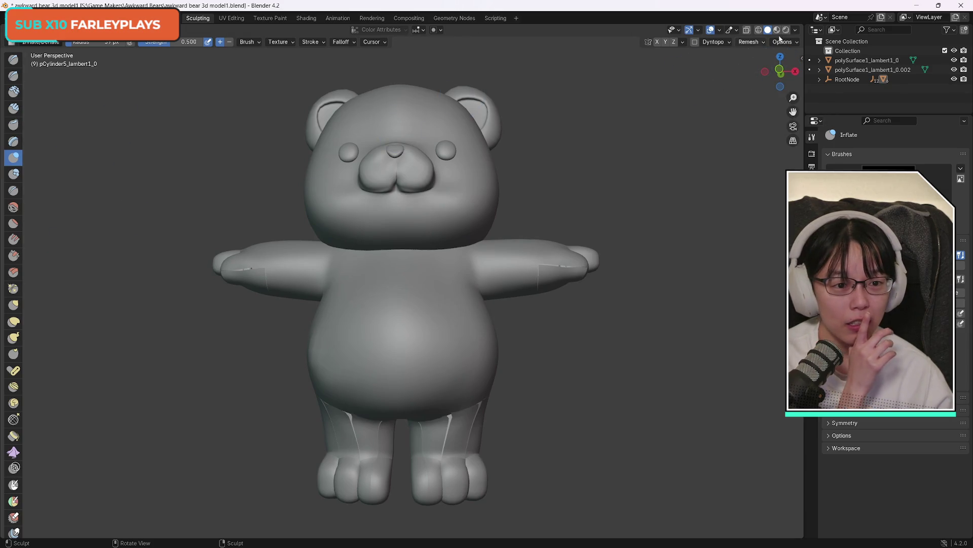
mouse_move(780, 71)
mouse_down()
mouse_move(811, 72)
mouse_move(783, 71)
mouse_move(797, 72)
mouse_up()
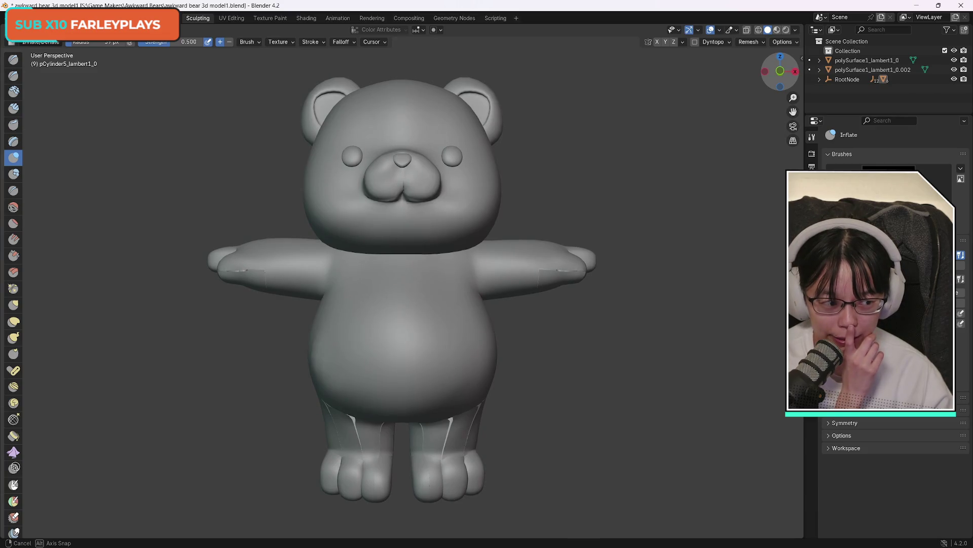
mouse_move(798, 72)
mouse_down()
mouse_move(822, 71)
mouse_move(774, 71)
mouse_up()
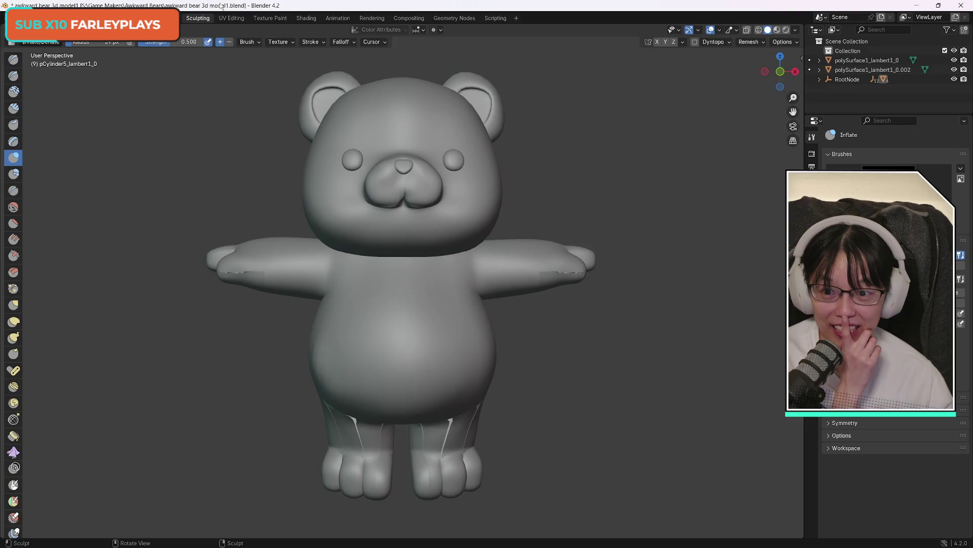
click(175, 19)
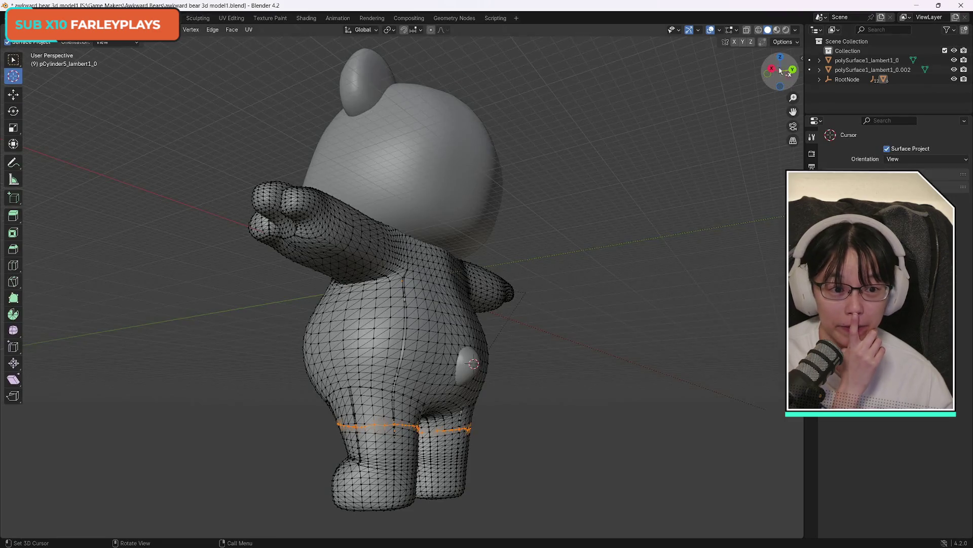
Orbit to a straight-on front view of the bear, then bring the tutorial browser forward
middle_drag(405, 304, 460, 299)
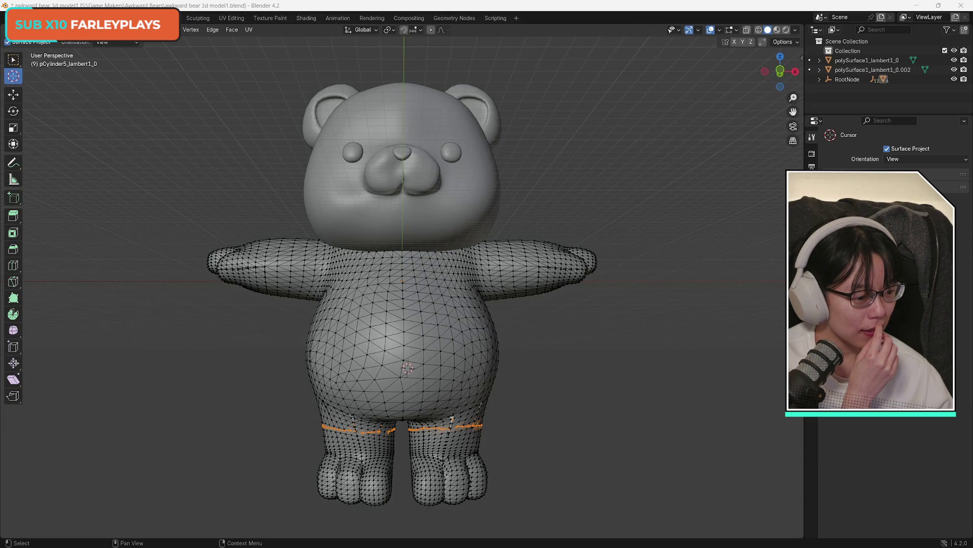
key(alt+Tab)
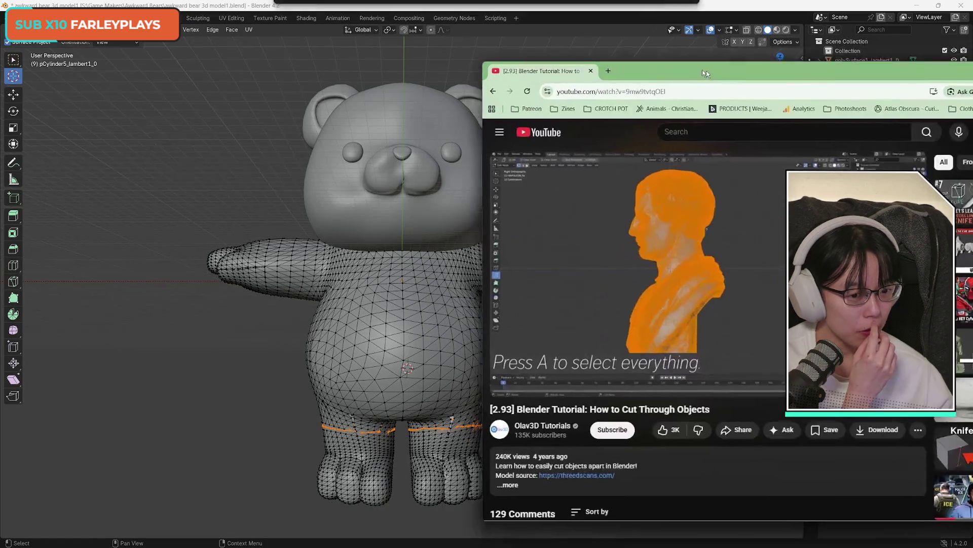
Play the cutting tutorial in theater layout and seek ahead past 1:05
drag(701, 69, 630, 46)
click(620, 299)
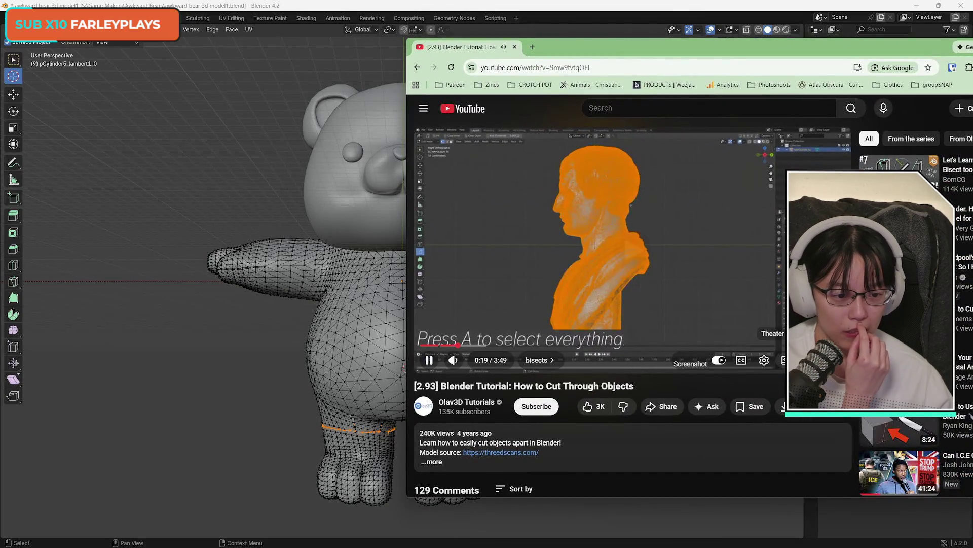
click(783, 360)
drag(739, 44, 654, 37)
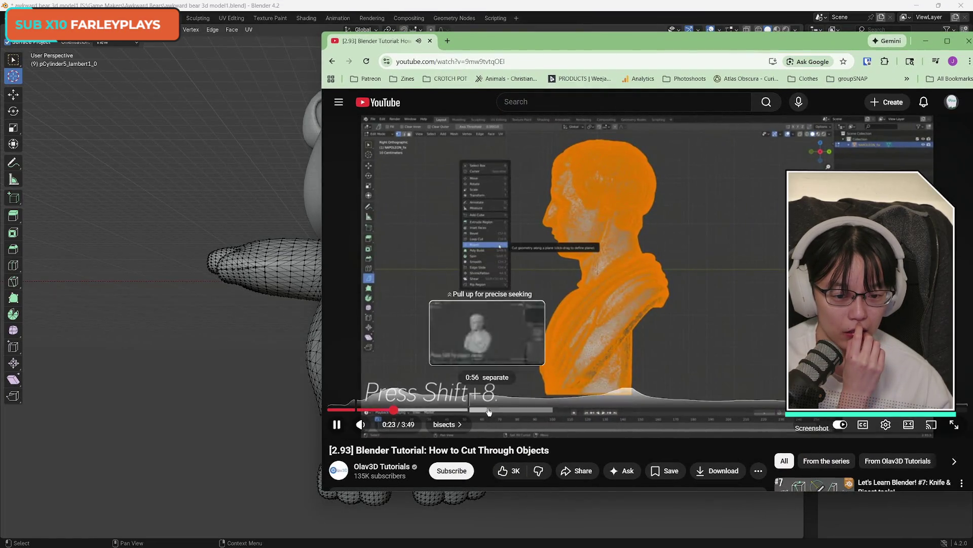
click(489, 410)
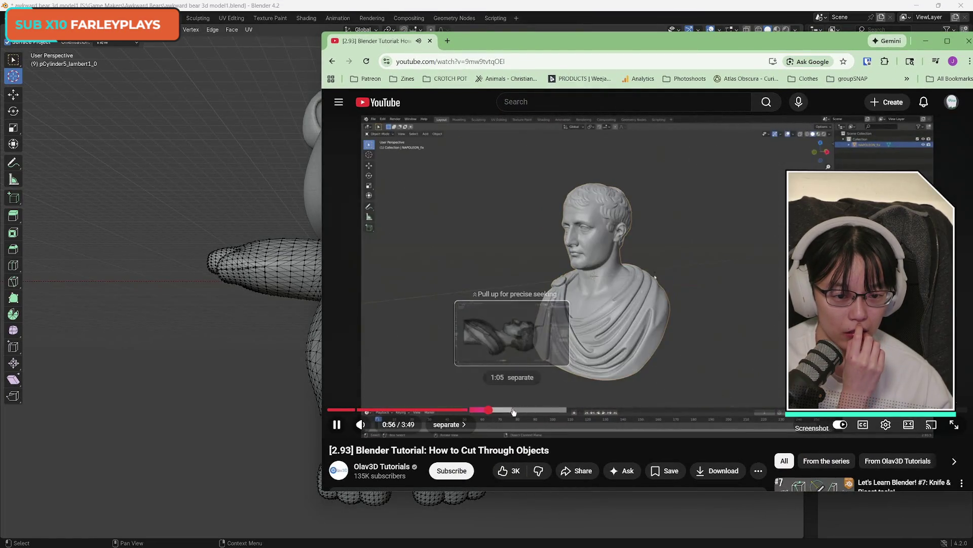
mouse_move(515, 414)
mouse_down()
mouse_move(475, 412)
mouse_move(516, 412)
mouse_up()
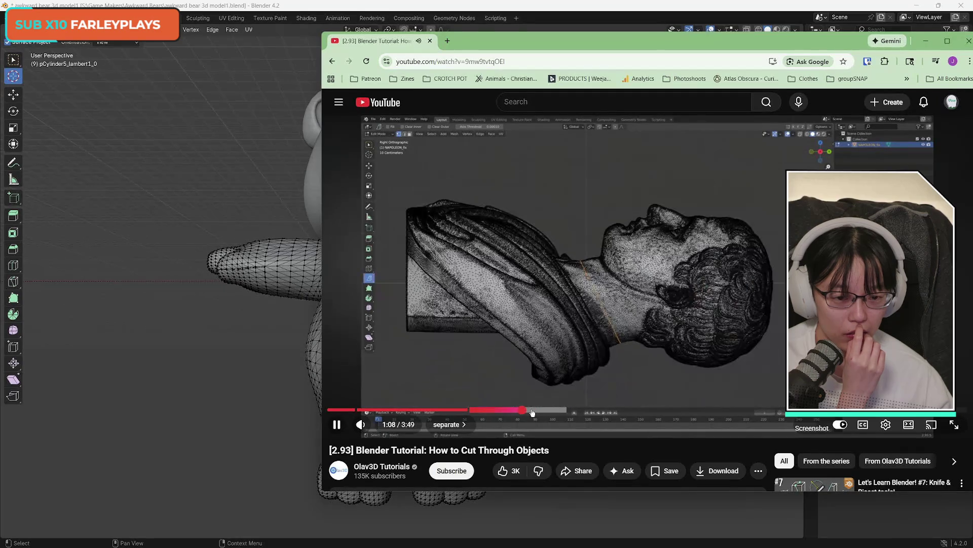
drag(532, 412, 581, 412)
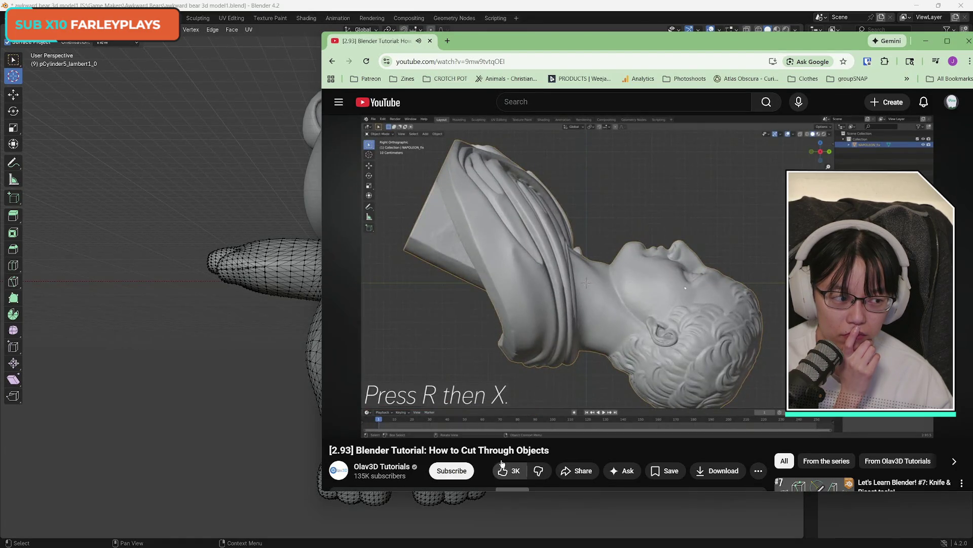
drag(583, 47, 421, 40)
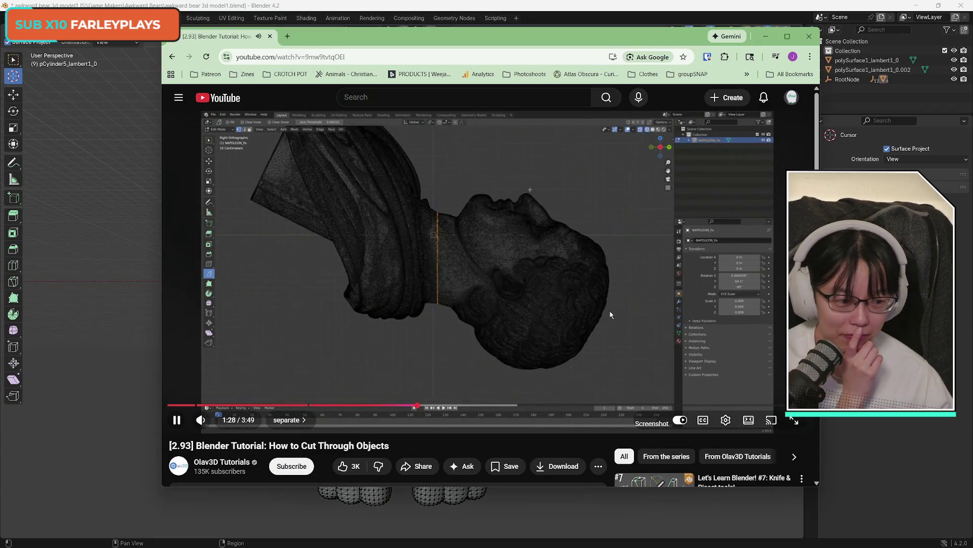
Pause and resume the tutorial around 1:29–1:30, then go back to Blender
click(608, 312)
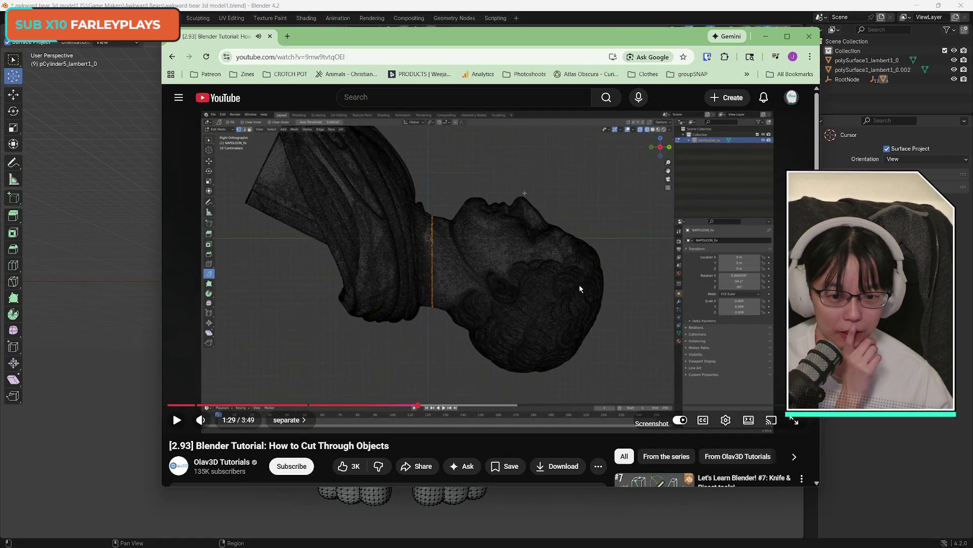
click(577, 302)
click(644, 334)
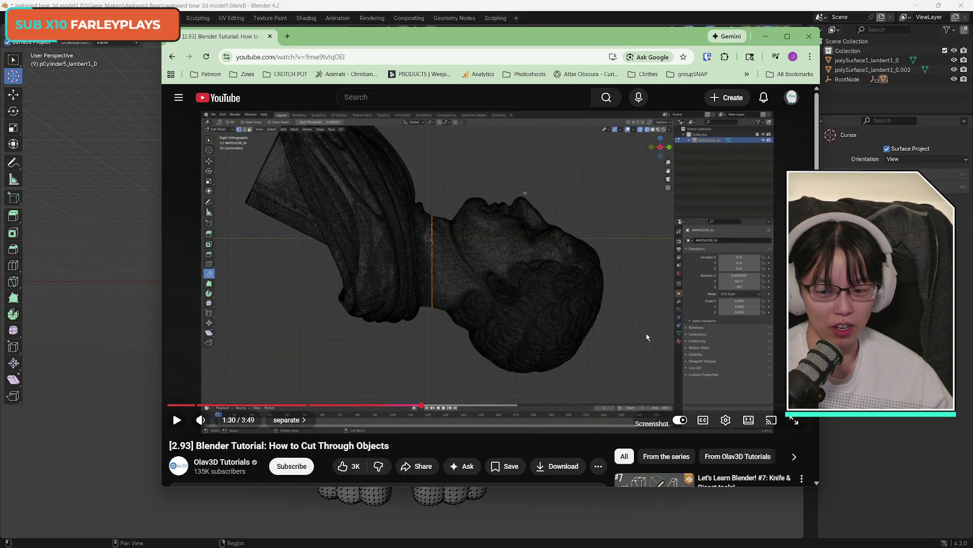
click(589, 309)
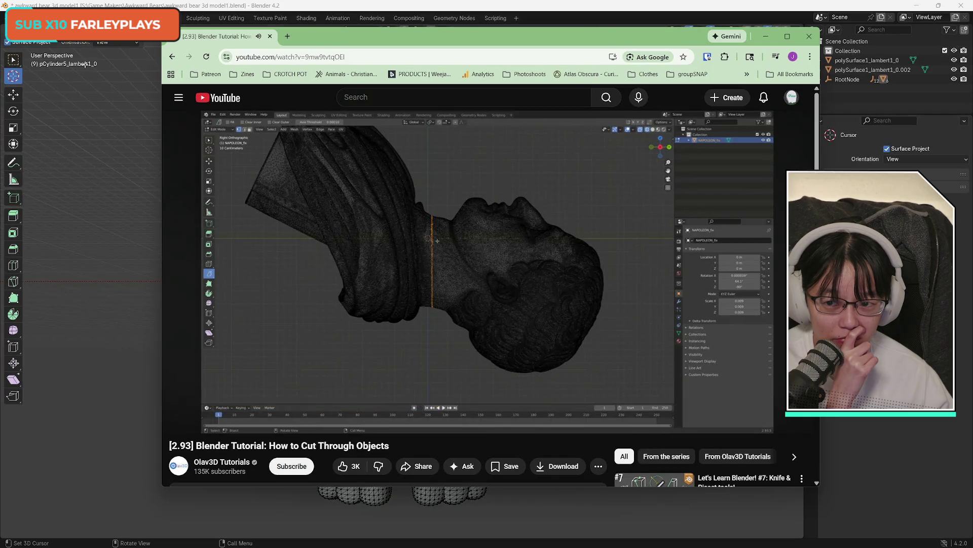
click(19, 17)
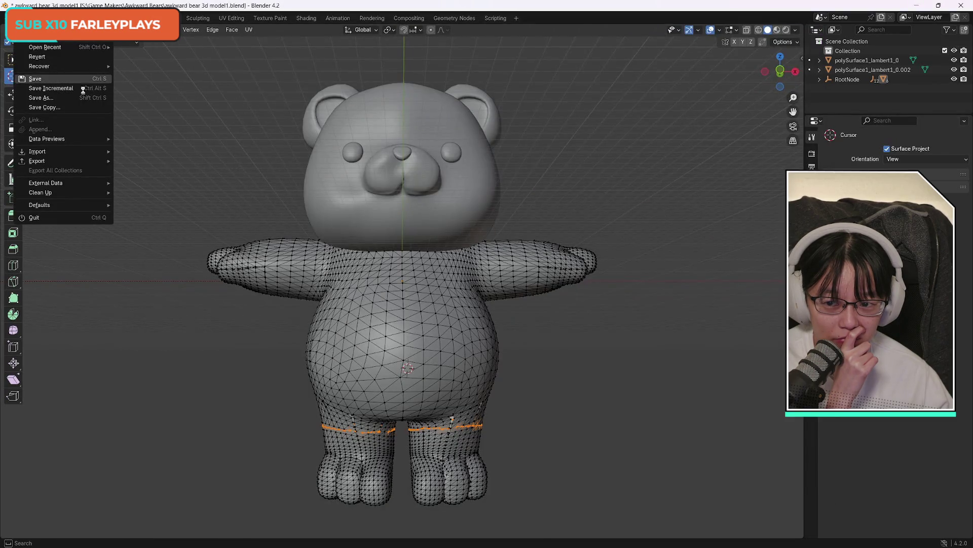
Save the bear file, rewatch the tutorial from 1:25 and 0:52, then minimize Chrome
click(36, 79)
key(alt+Tab)
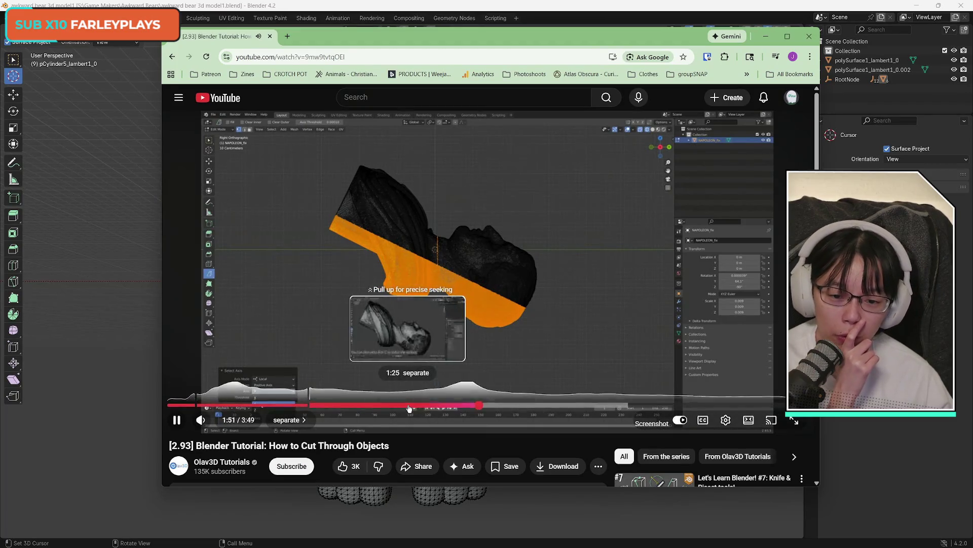
click(409, 405)
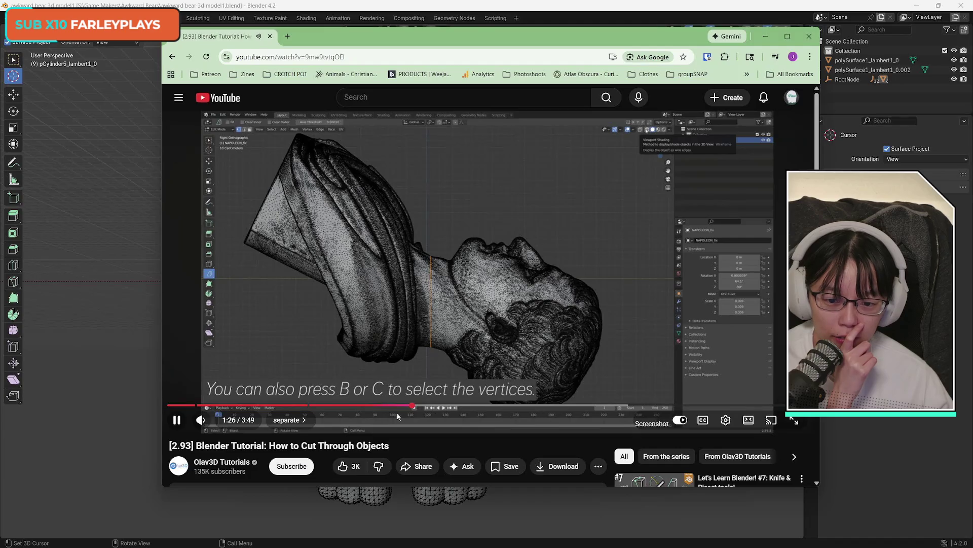
click(314, 406)
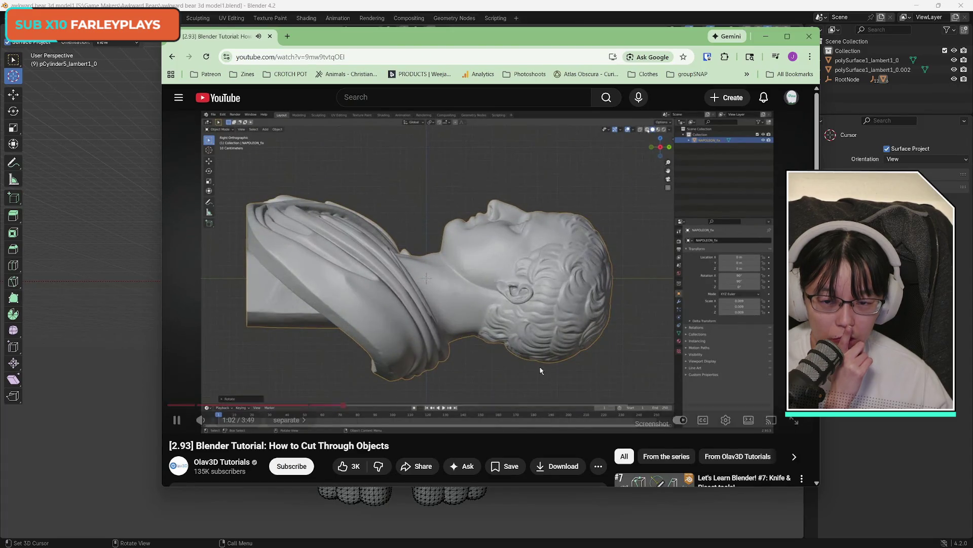
click(809, 36)
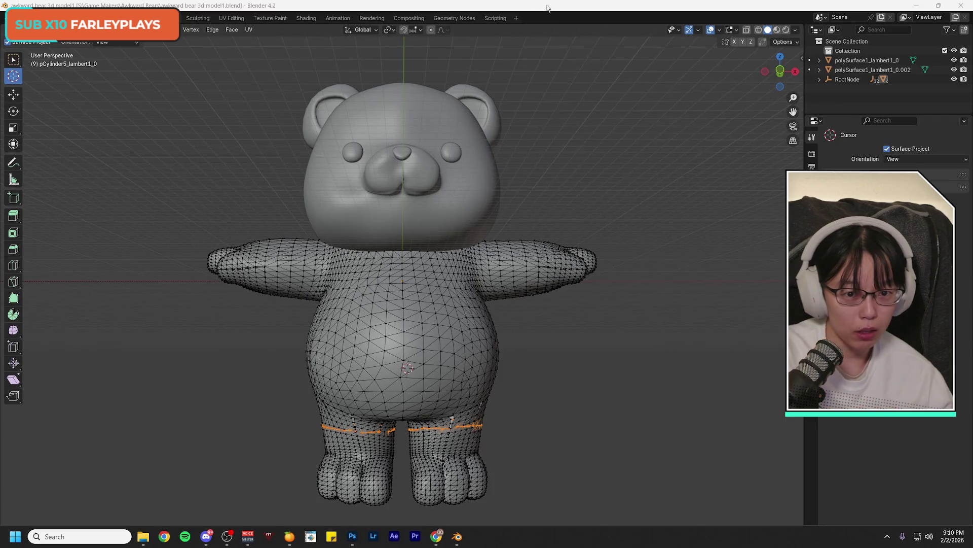
Undo back through object mode until both leg edge loop selections are removed
key(ctrl+Tab)
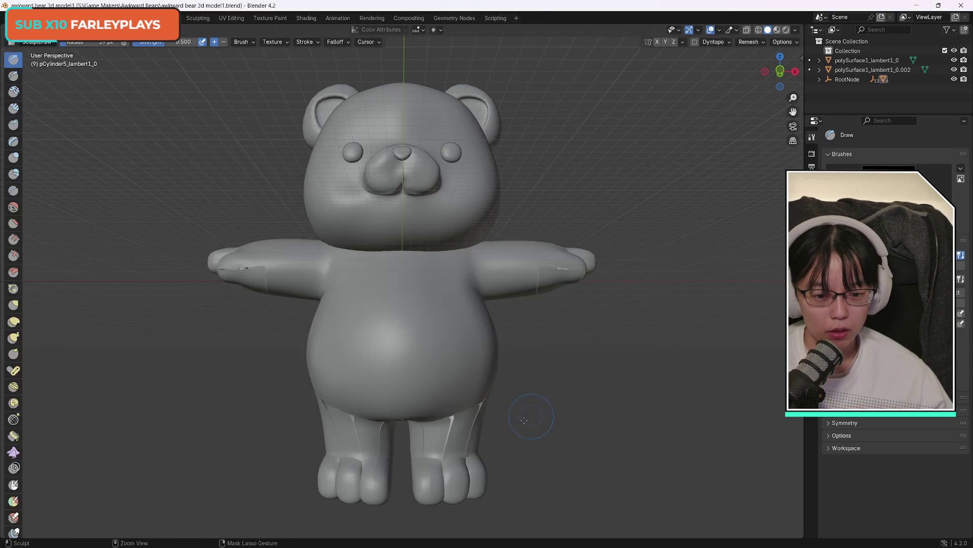
key(ctrl+z)
key(ctrl+z)
key(ctrl+z)
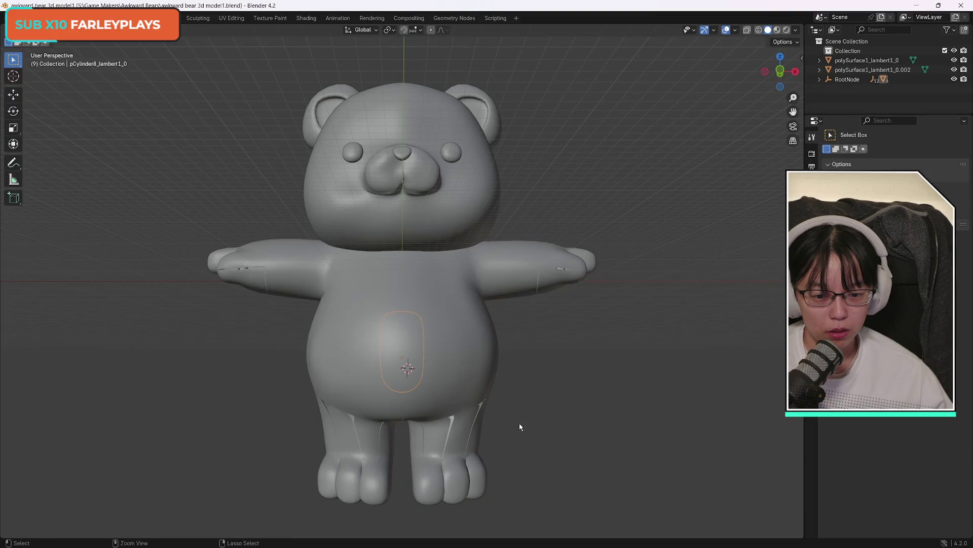
key(ctrl+z)
key(ctrl+z)
key(ctrl+z)
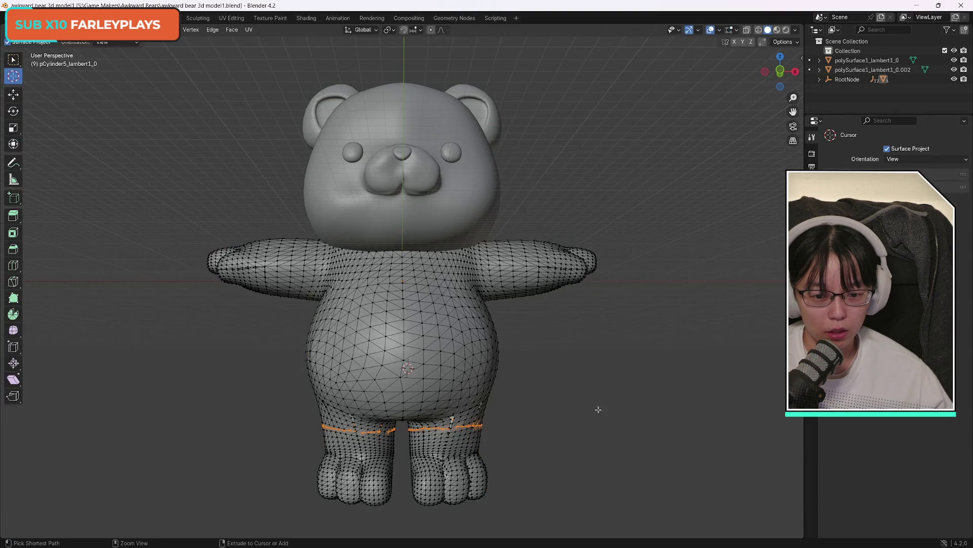
key(ctrl+z)
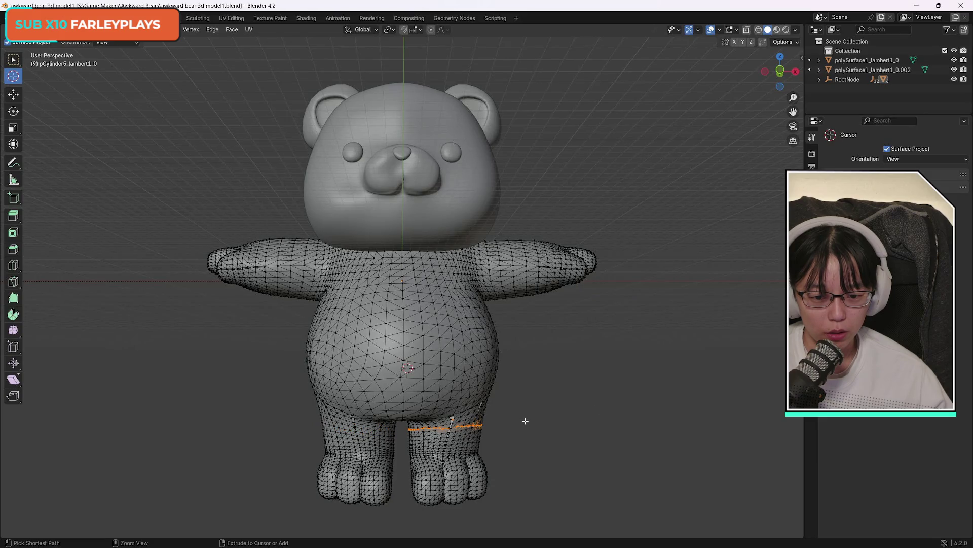
key(ctrl+z)
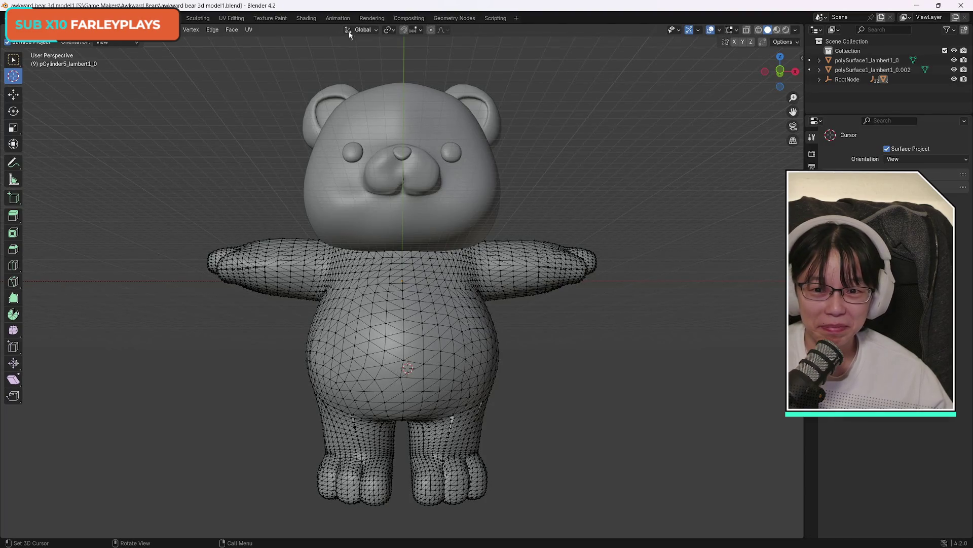
Cycle through the Sculpting, Modeling and Layout workspaces, ending in UV Editing
click(197, 19)
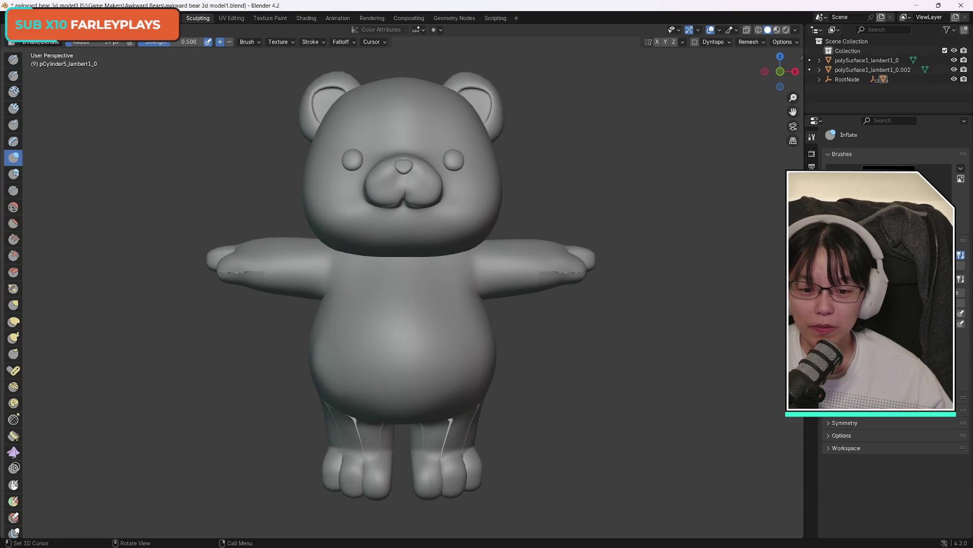
click(163, 18)
click(140, 18)
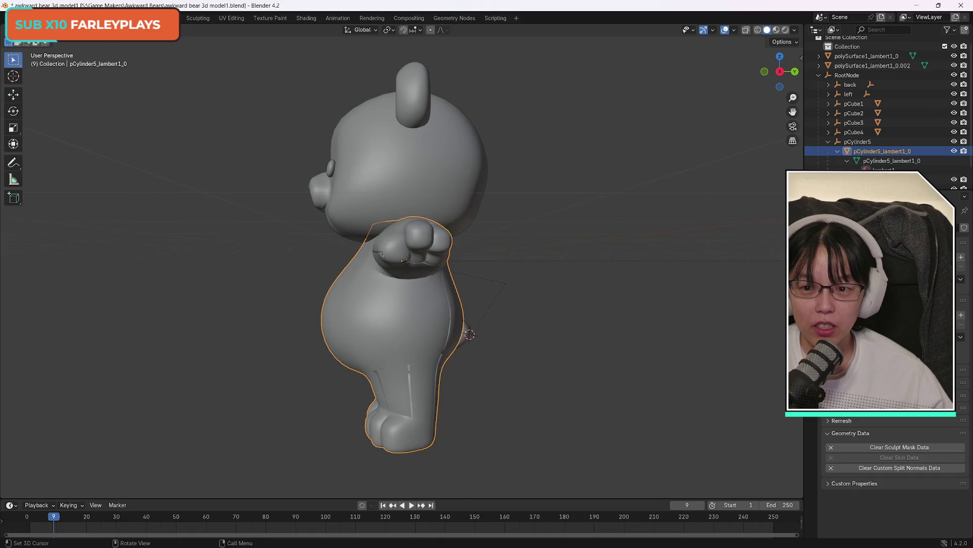
click(164, 18)
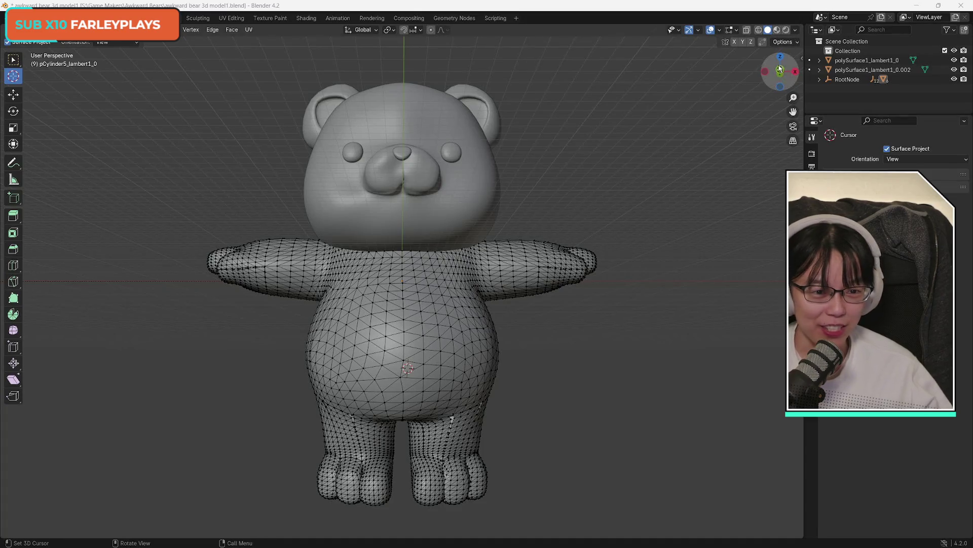
mouse_move(781, 72)
mouse_down()
mouse_move(745, 74)
mouse_move(781, 72)
mouse_up()
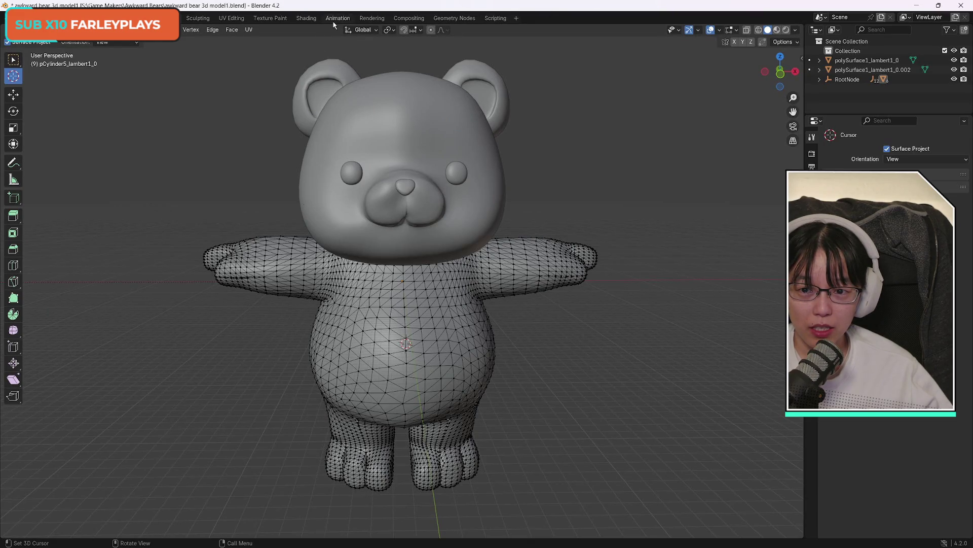
click(231, 20)
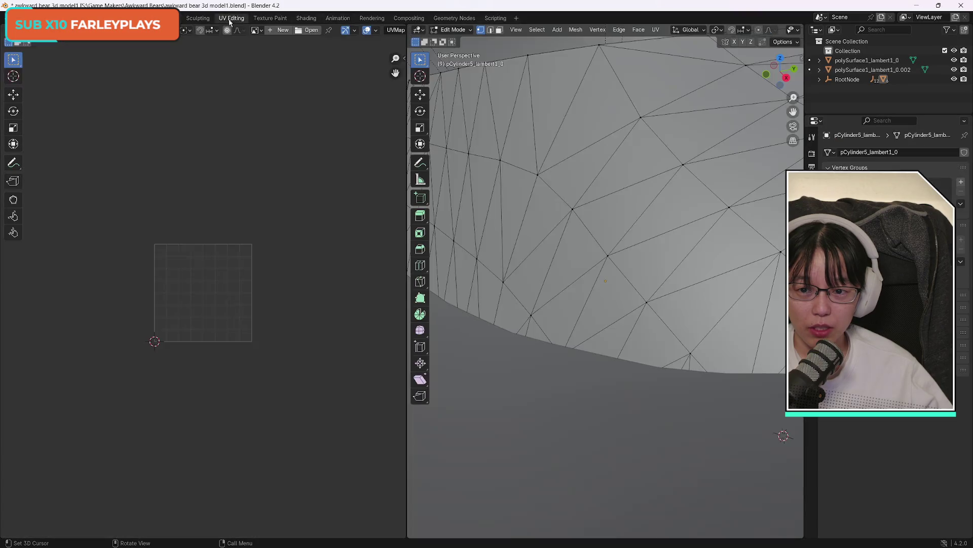
Zoom over the bear in UV Editing, return to Modeling, then bring up the rigging tutorial
scroll(654, 238, down, 8)
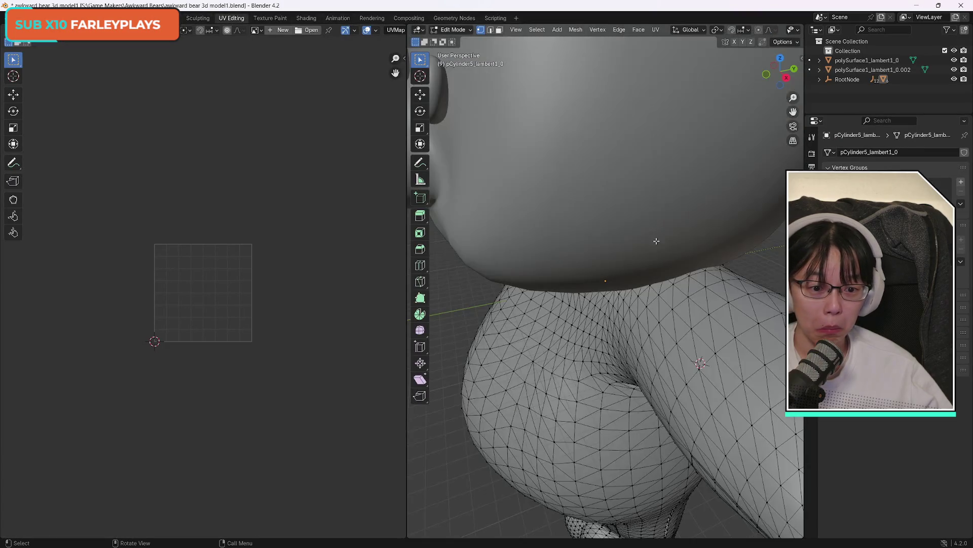
scroll(658, 244, up, 2)
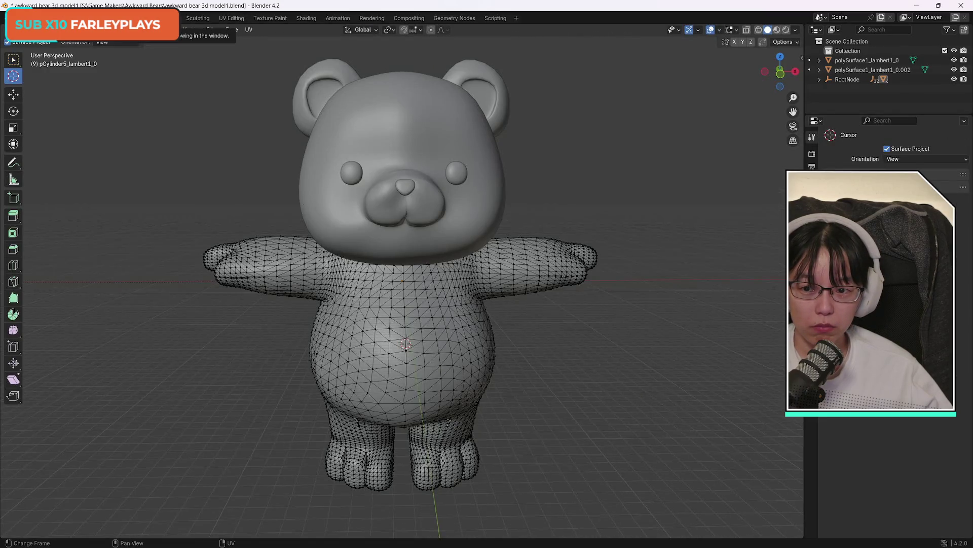
click(143, 17)
click(165, 18)
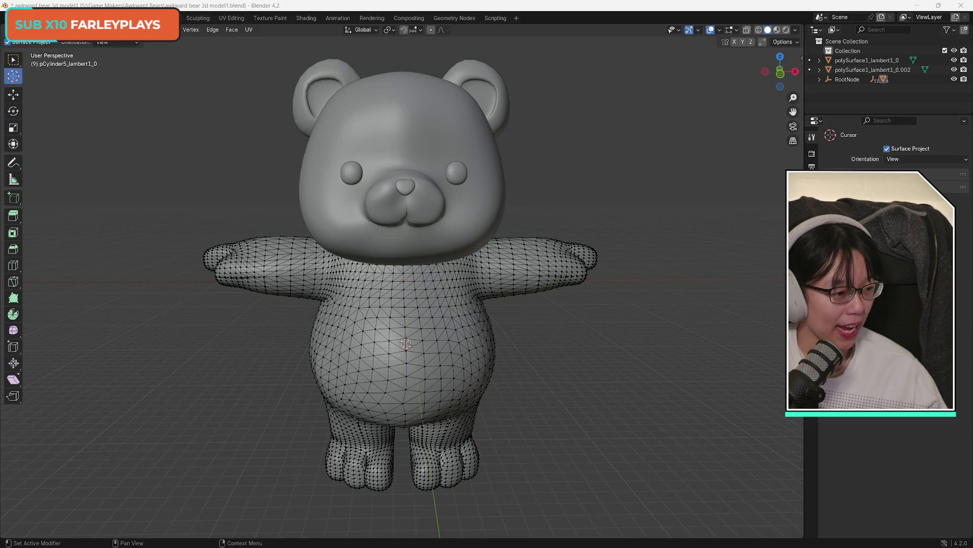
key(alt+Tab)
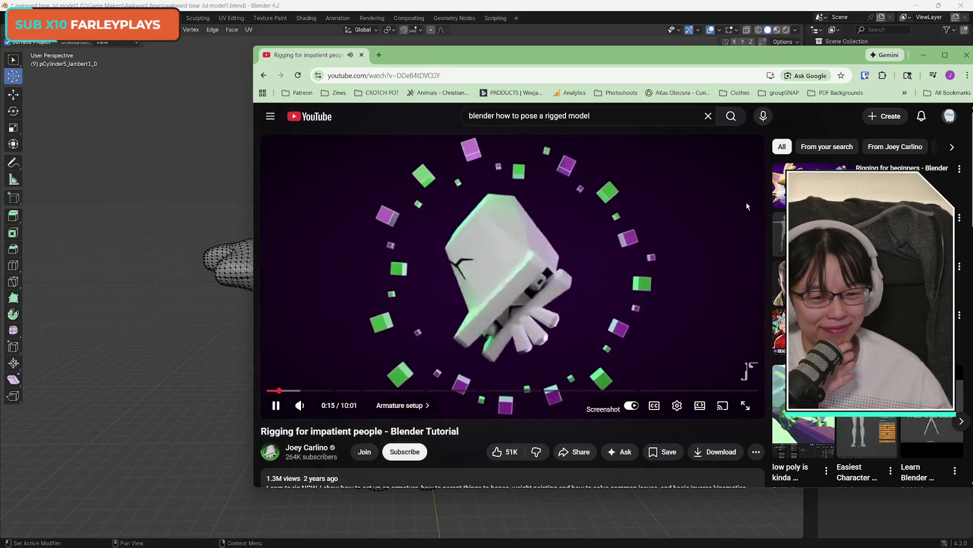
Pause the rigging tutorial just past 0:25 and bring Blender's bear model back in front
click(607, 257)
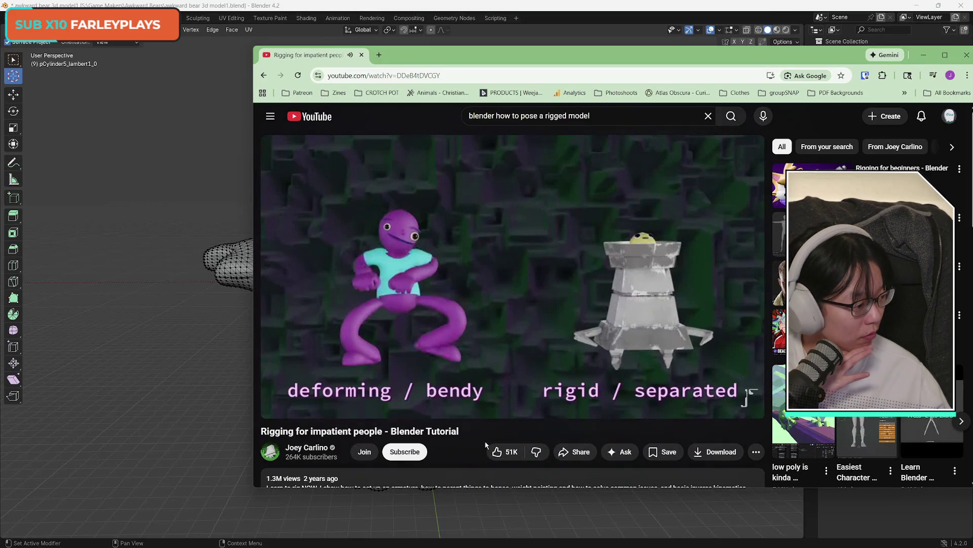
click(543, 294)
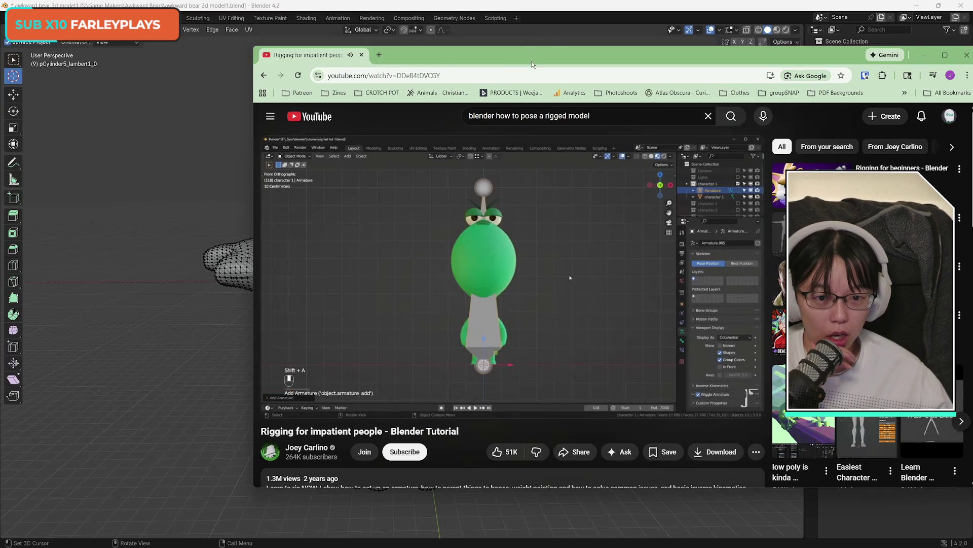
key(space)
click(334, 4)
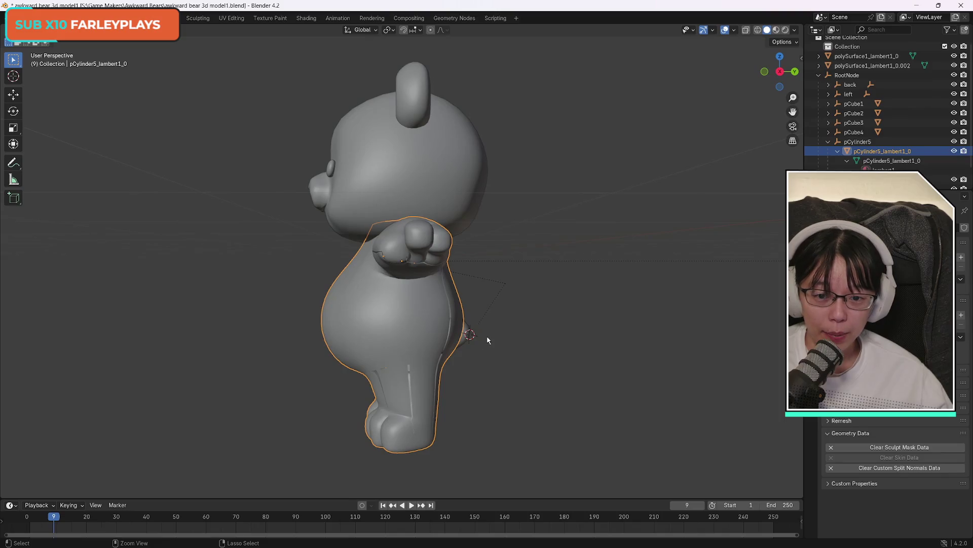
Look at the body's Ctrl+A Apply options without applying any, then resume the rigging tutorial over Blender
key(ctrl+a)
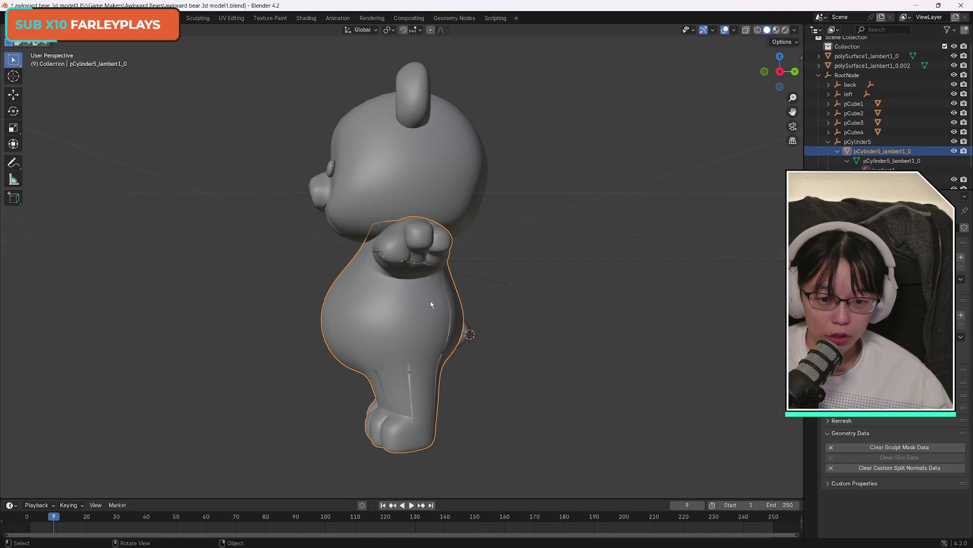
key(ctrl+a)
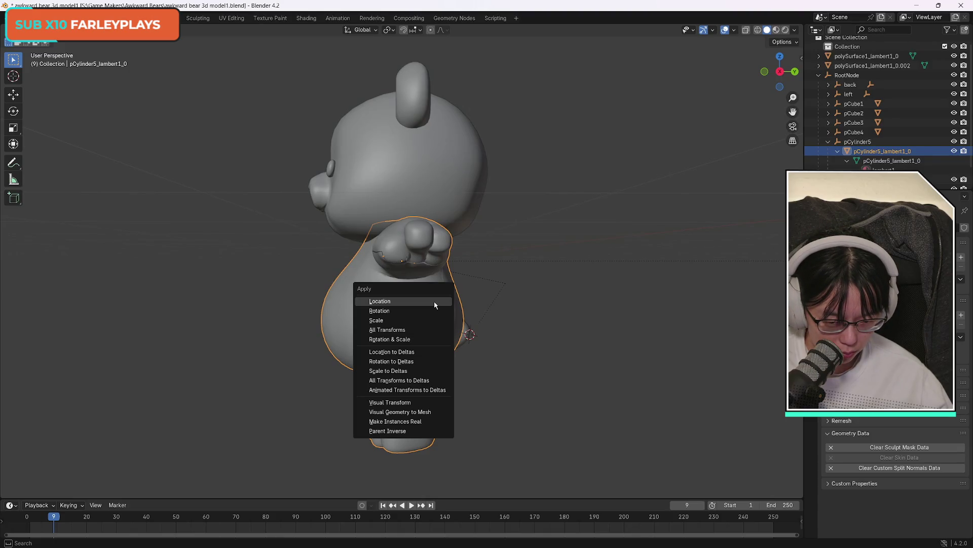
key(Escape)
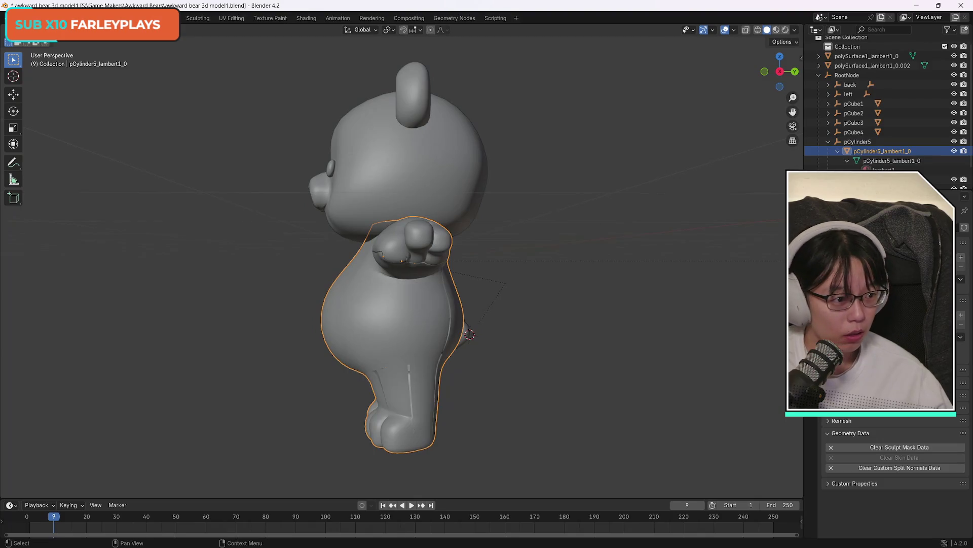
mouse_move(972, 47)
mouse_down()
mouse_move(421, 48)
mouse_move(466, 51)
mouse_up()
click(489, 319)
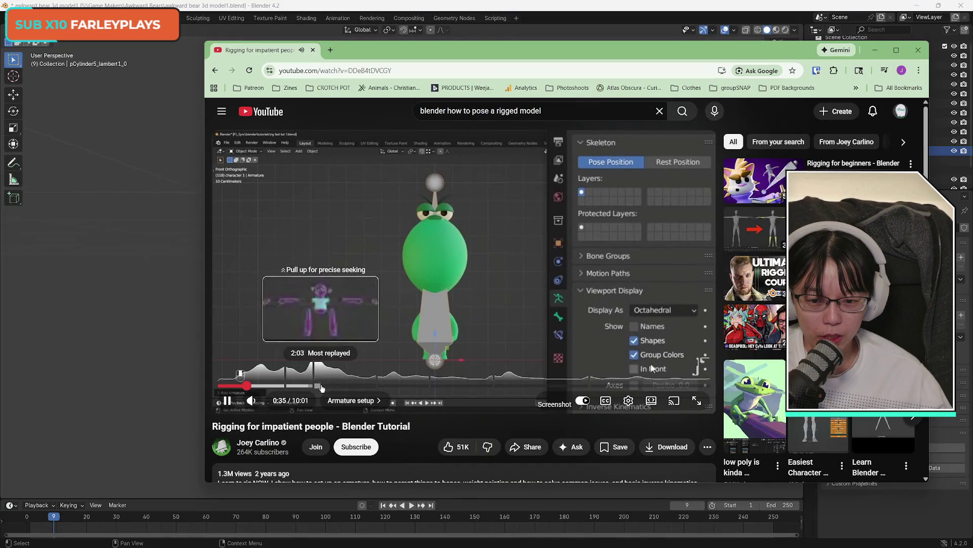
Seek through the tutorial's armature setup and bone chapters to about 2:30, then pause and minimise Chrome
click(304, 387)
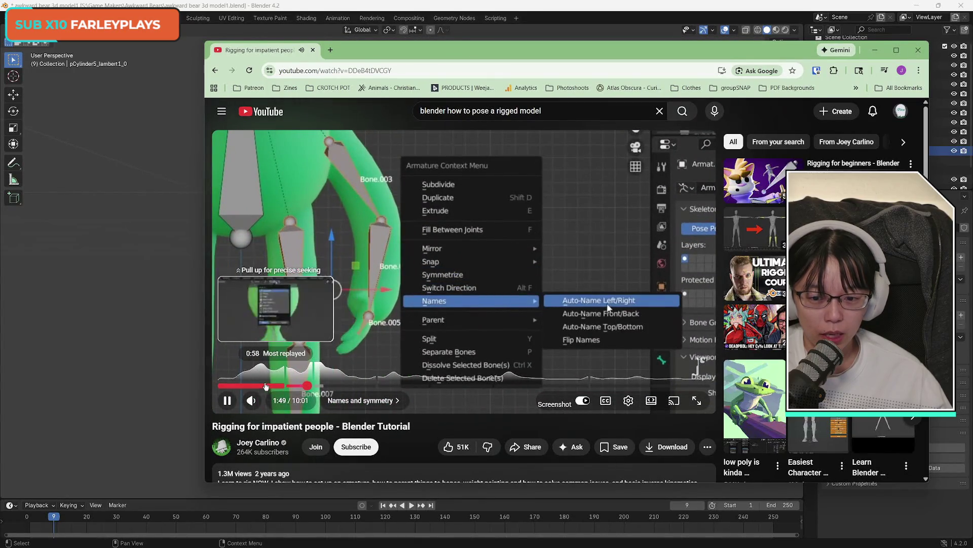
click(265, 387)
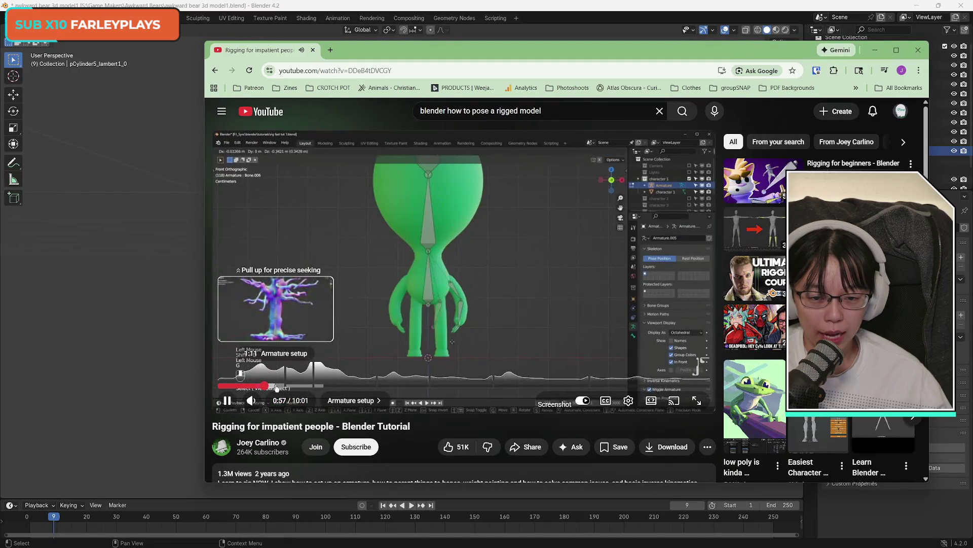
click(277, 387)
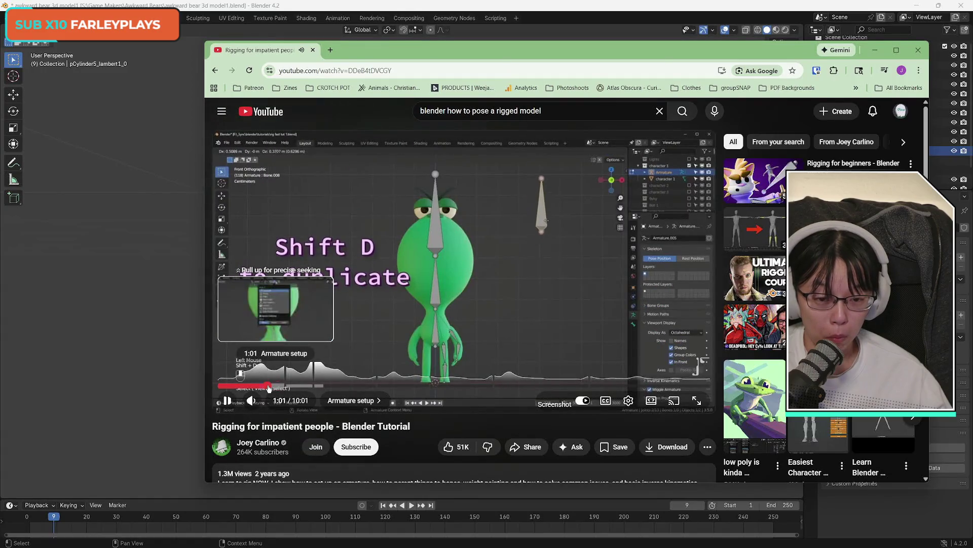
click(269, 387)
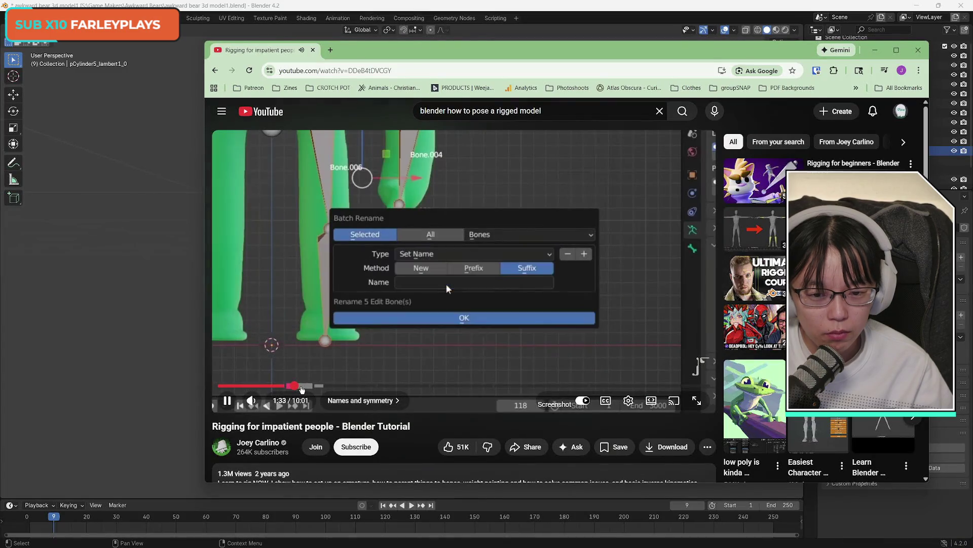
click(306, 386)
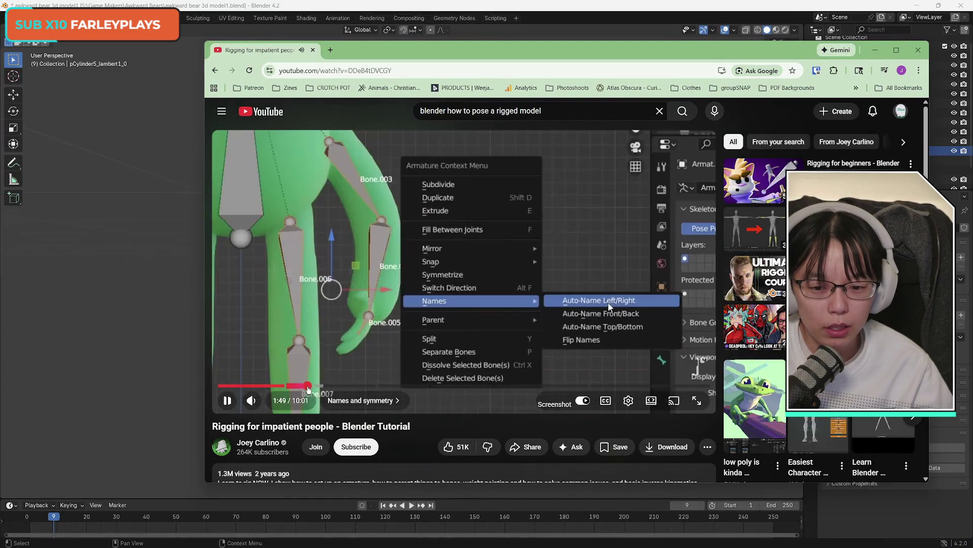
drag(308, 389, 345, 388)
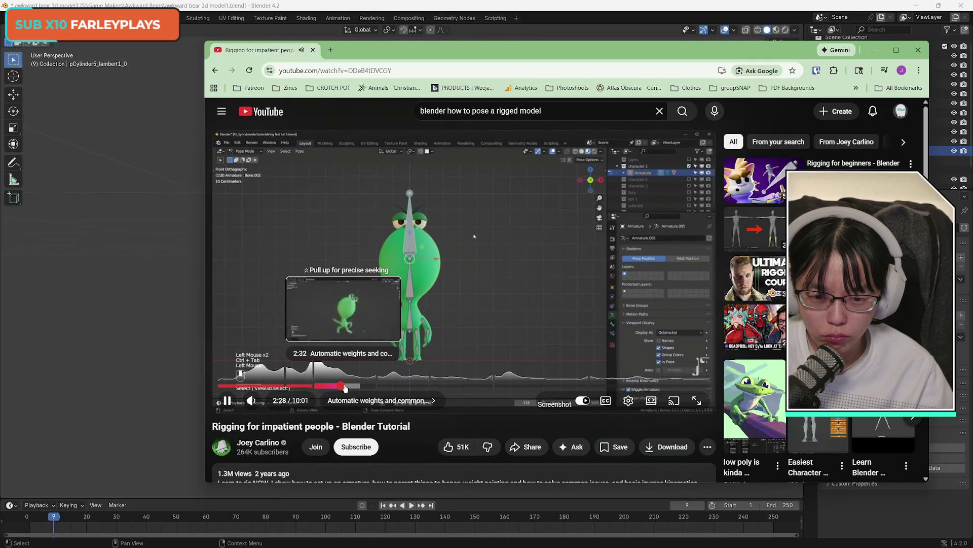
click(484, 319)
key(super+Down)
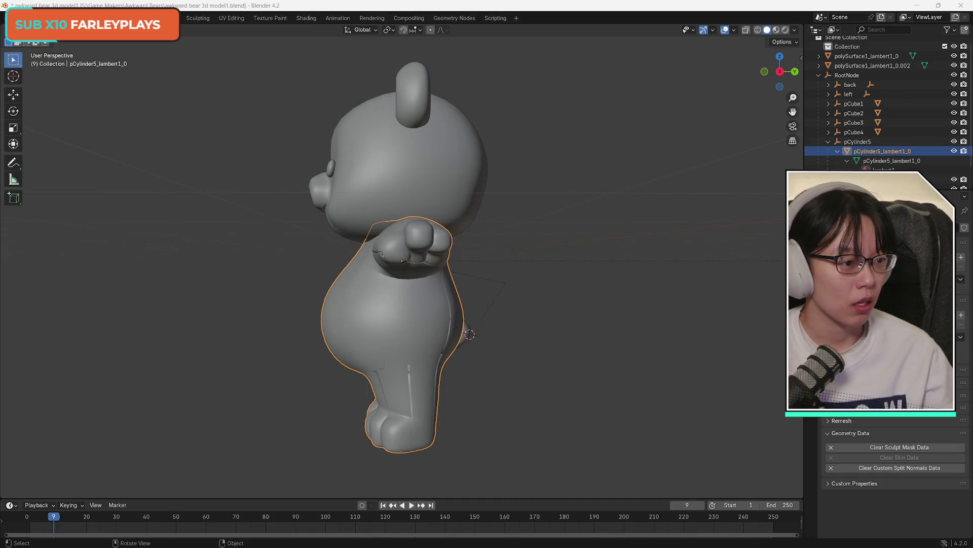
Orbit to a front view, put the bear's body in Edit Mode, and bring up the Human Meta Rig tutorial
mouse_move(795, 71)
mouse_down()
mouse_move(882, 73)
mouse_move(180, 243)
mouse_up()
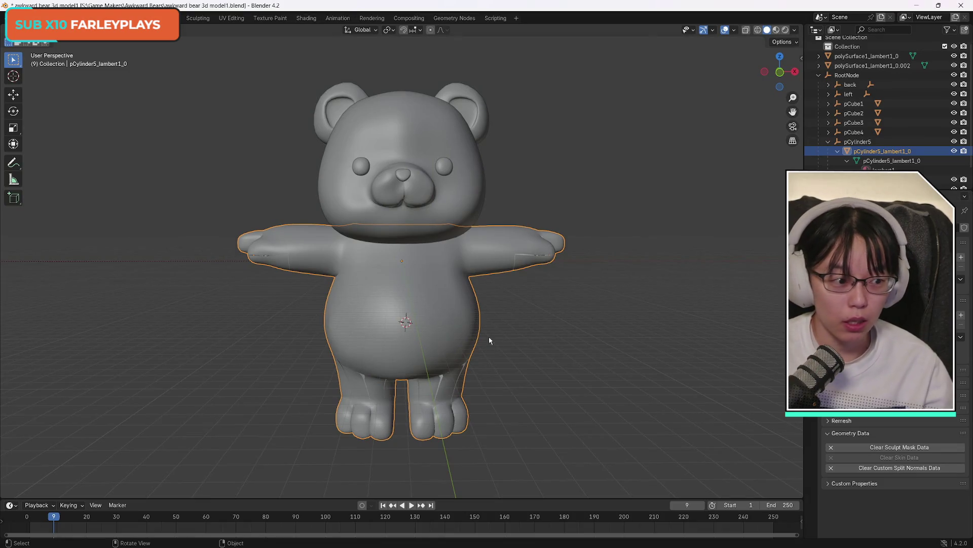
click(113, 140)
key(ctrl+Tab)
click(603, 217)
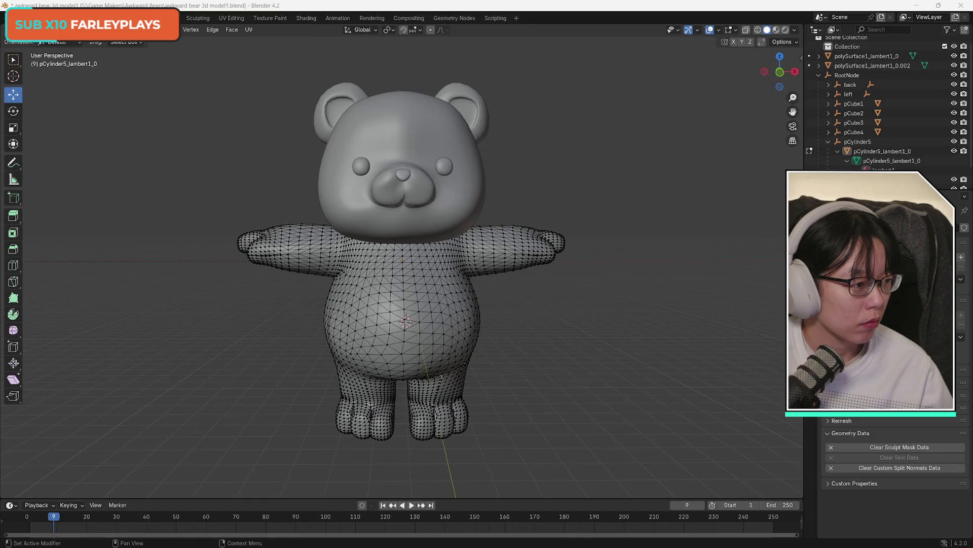
drag(972, 45, 724, 47)
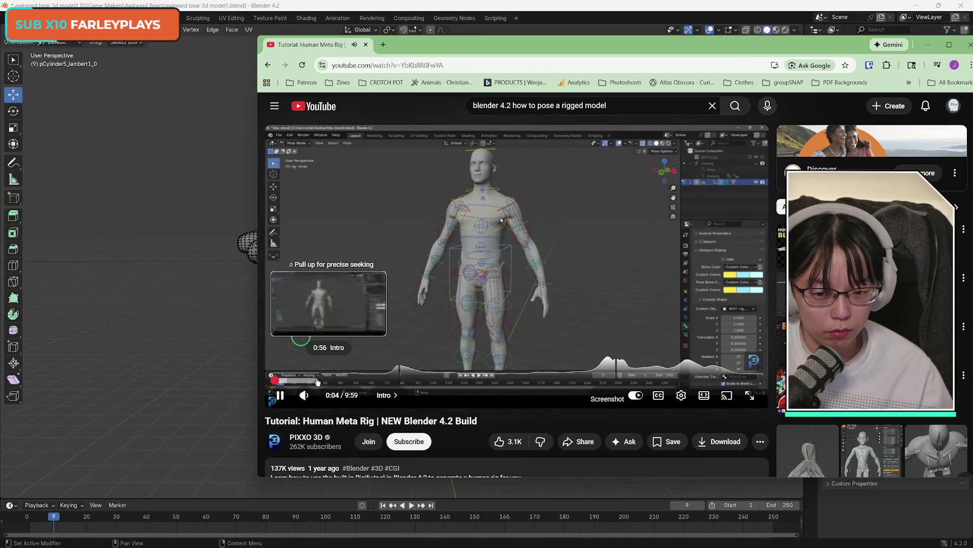
Rewind the Human Meta Rig tutorial through Addon Setup to around 2:07, then switch back to Blender
click(410, 381)
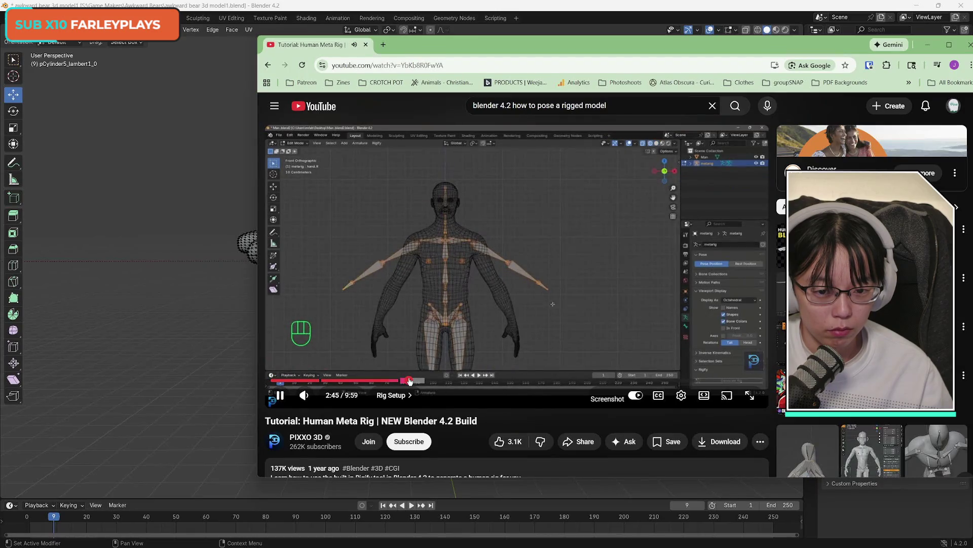
click(397, 381)
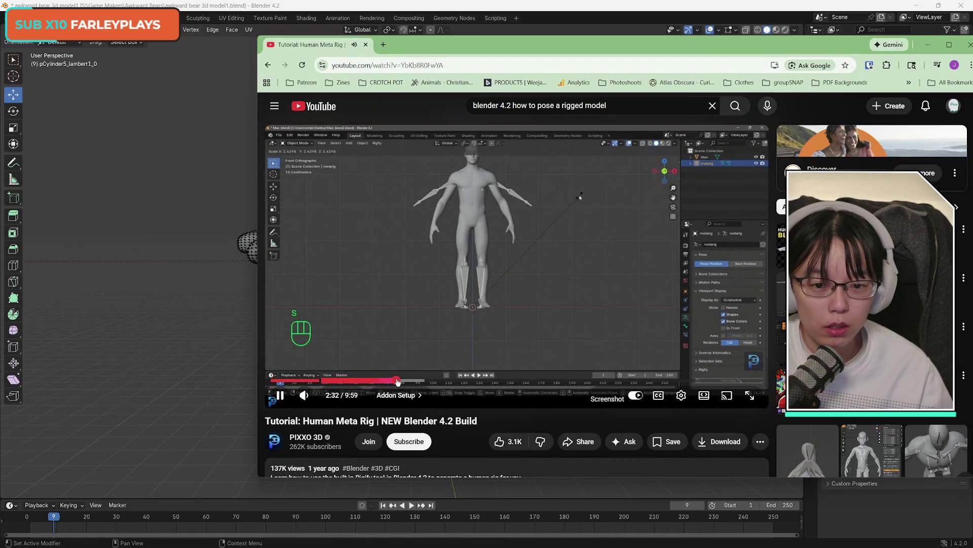
click(389, 381)
scroll(438, 360, down, 1)
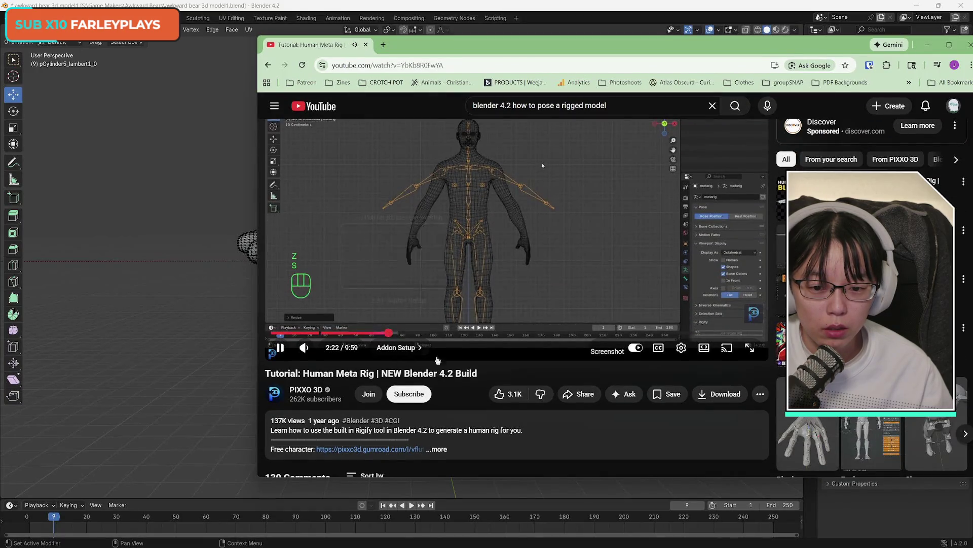
scroll(438, 360, up, 1)
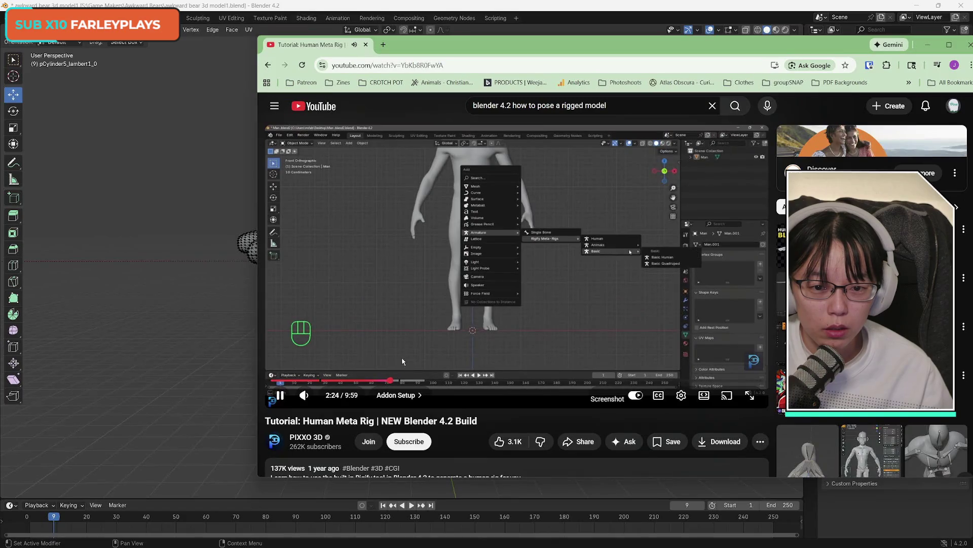
click(386, 381)
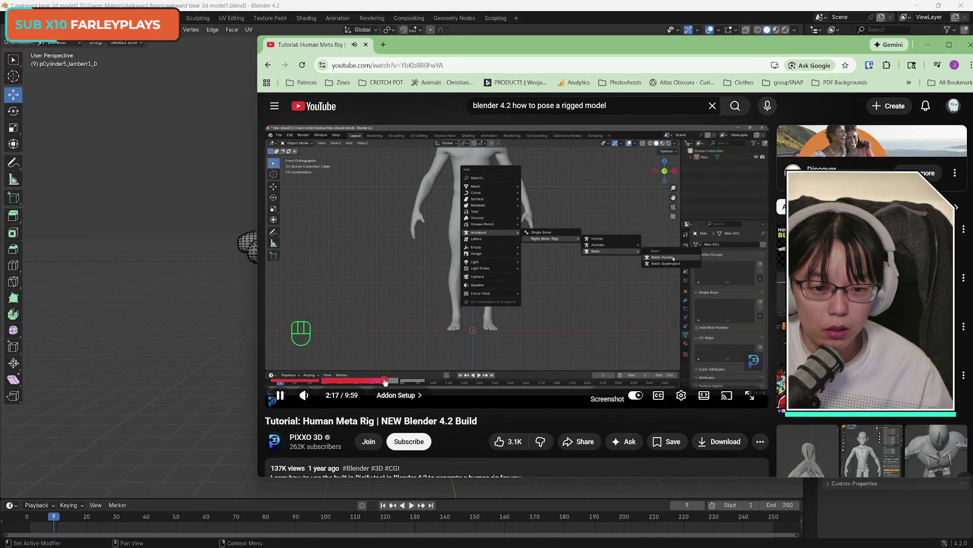
click(378, 380)
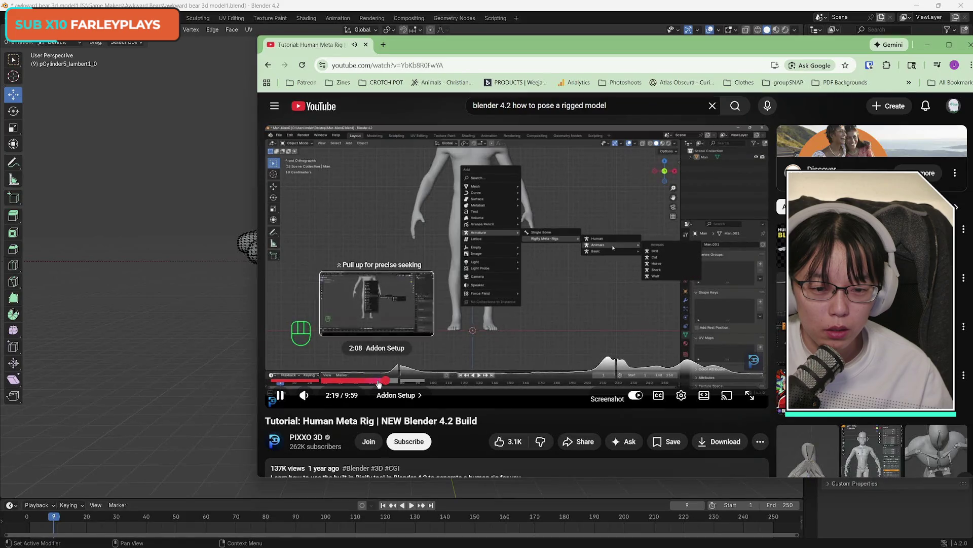
click(369, 382)
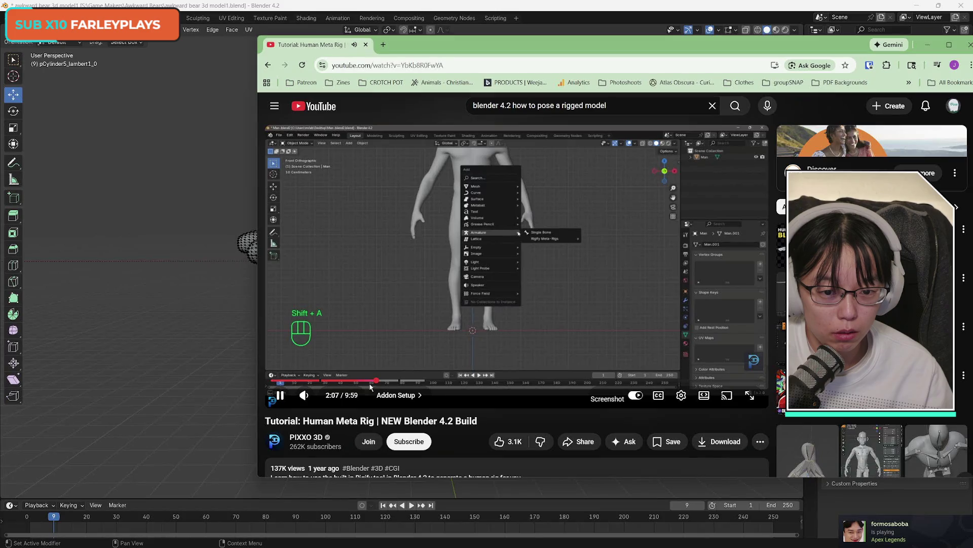
key(alt+Tab)
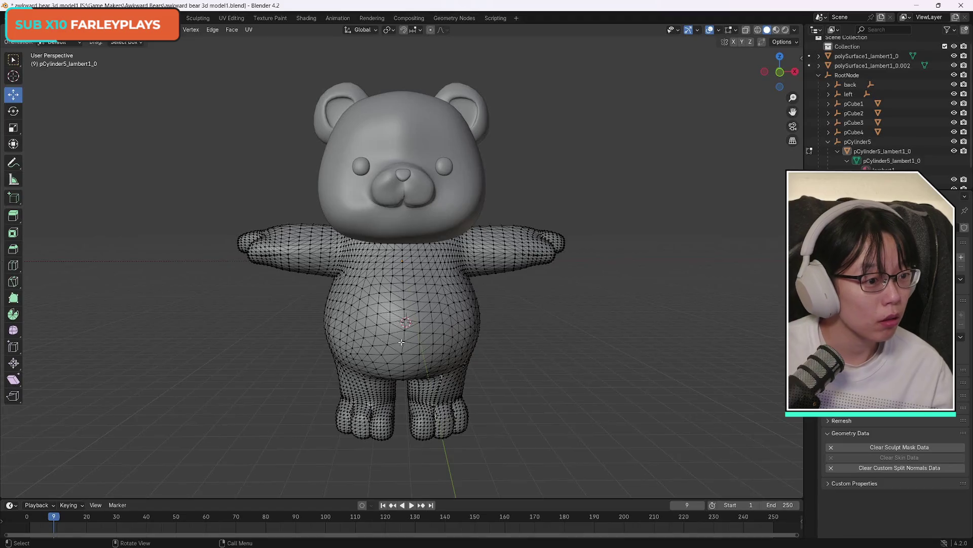
Browse the body's view layer, Geometry Data, Remesh and material property panels
click(13, 60)
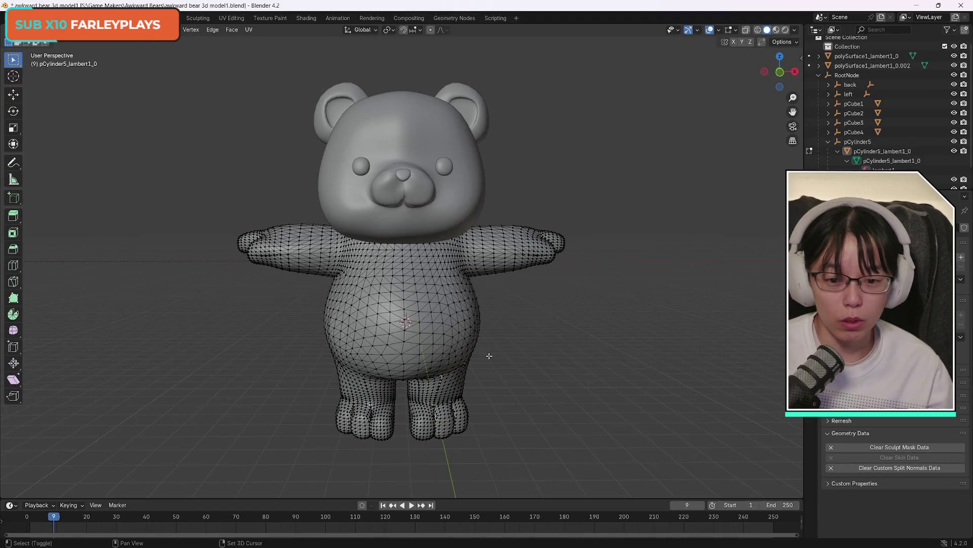
key(shift+a)
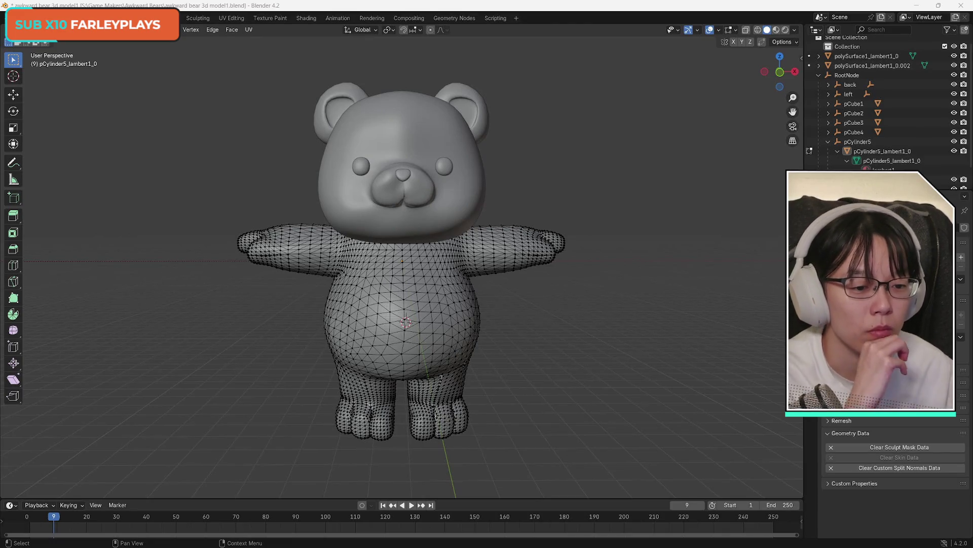
click(811, 243)
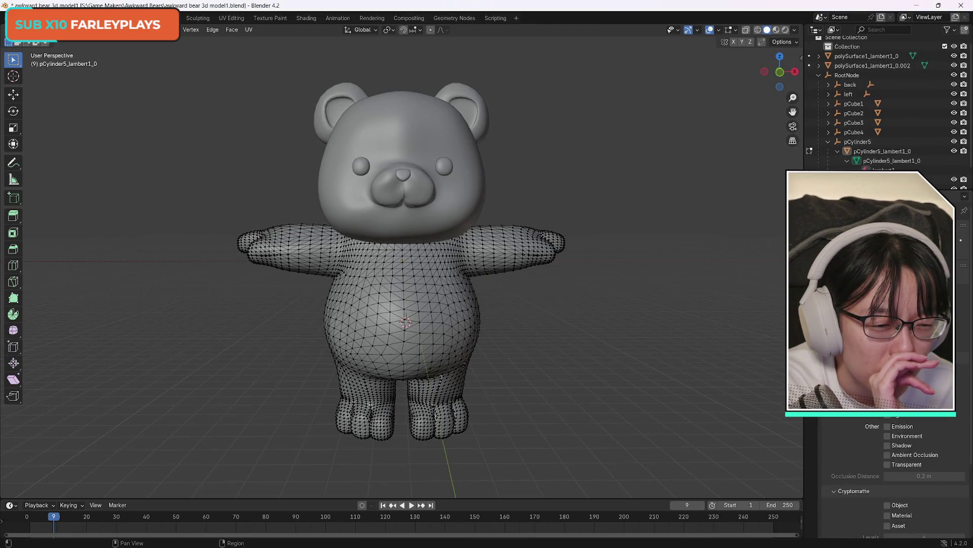
click(960, 258)
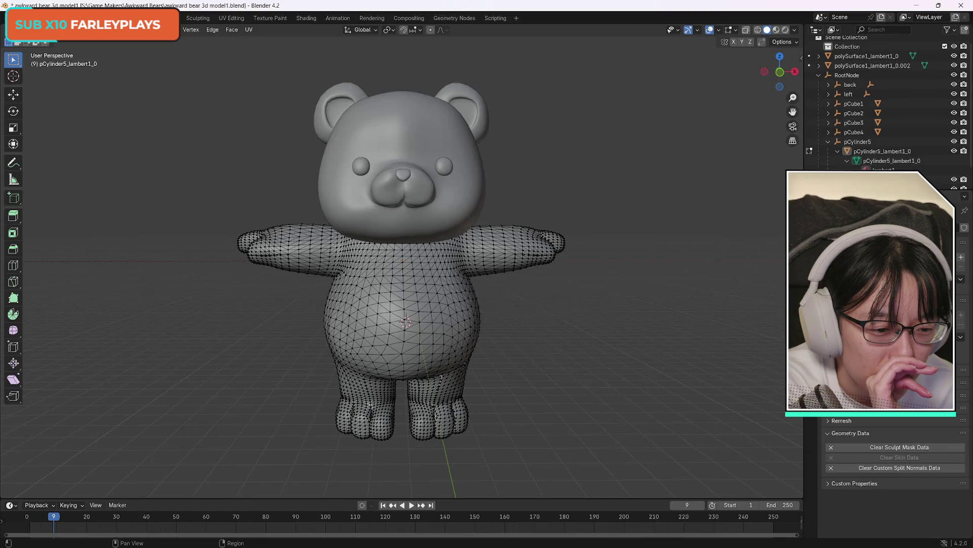
click(828, 433)
click(828, 423)
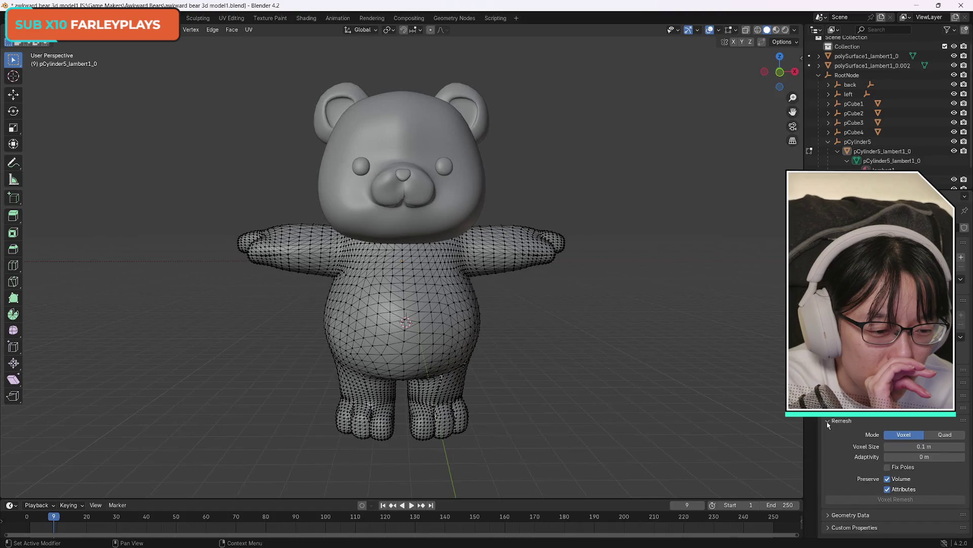
click(828, 424)
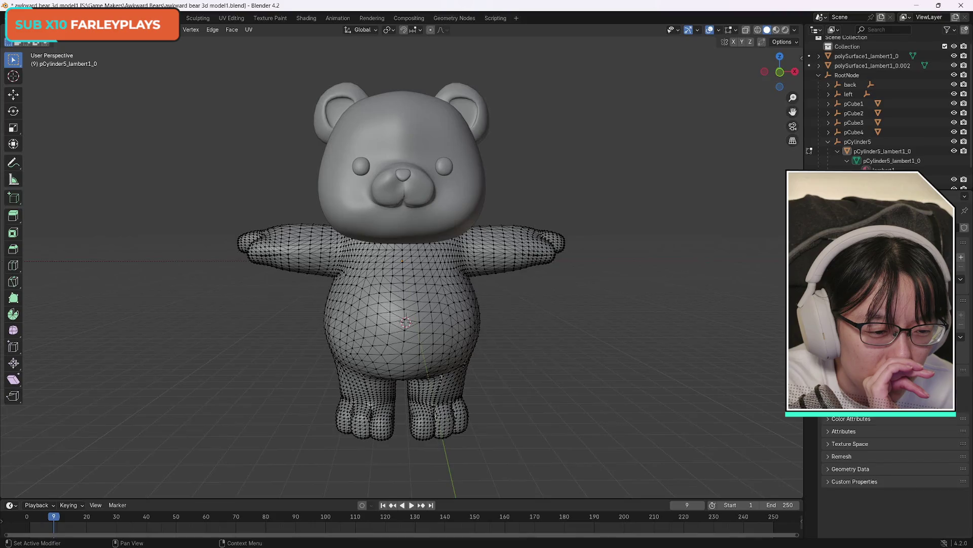
click(810, 355)
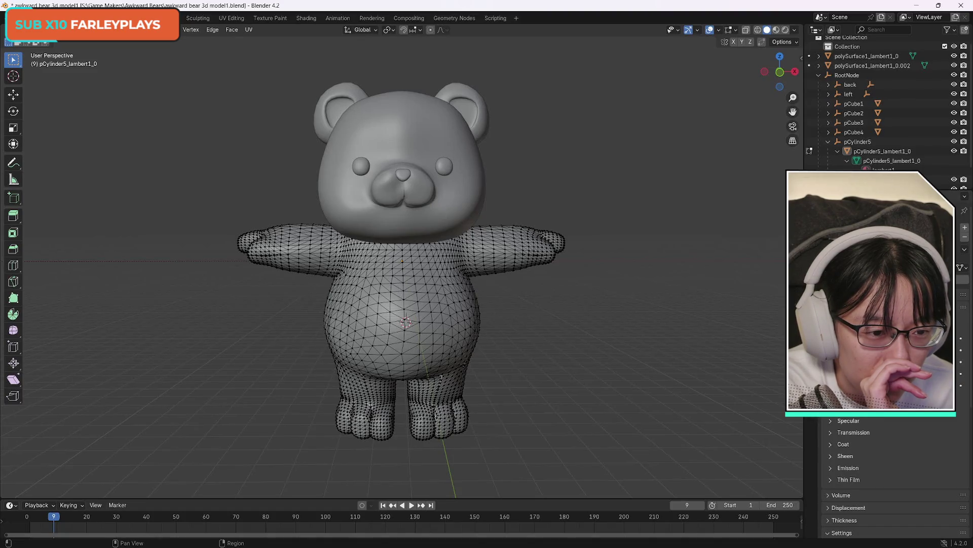
click(810, 231)
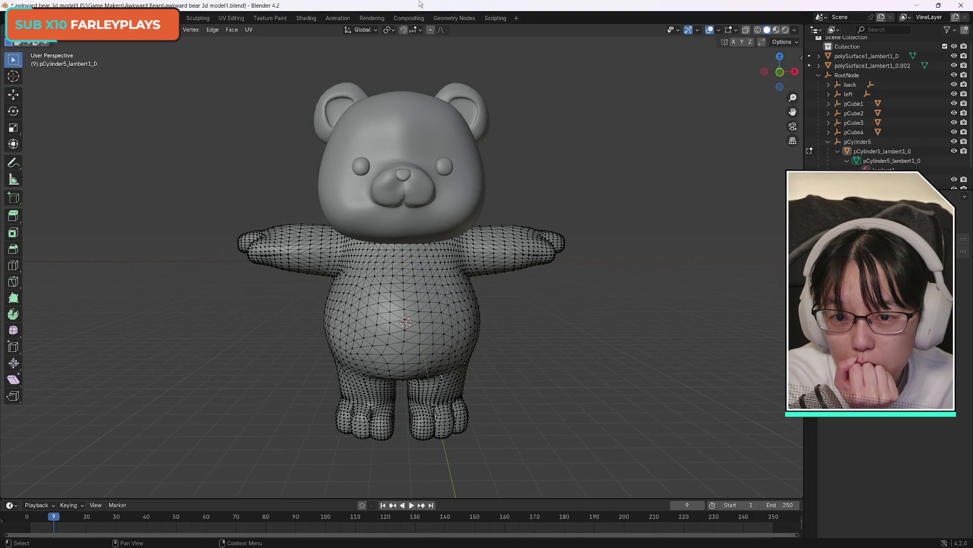
Switch to the Animation workspace and orbit to a straight-on front view of the bear
click(338, 18)
scroll(593, 190, down, 10)
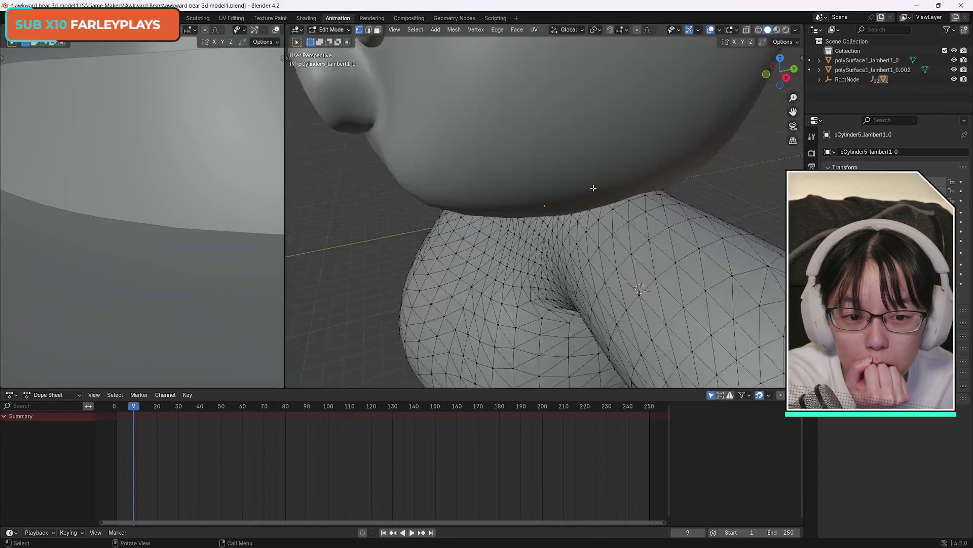
drag(781, 71, 822, 66)
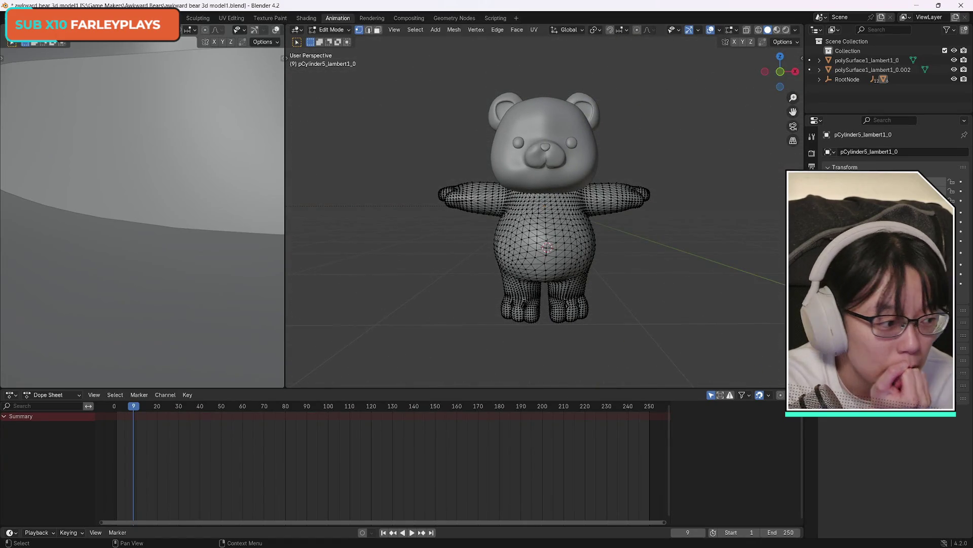
scroll(104, 293, down, 5)
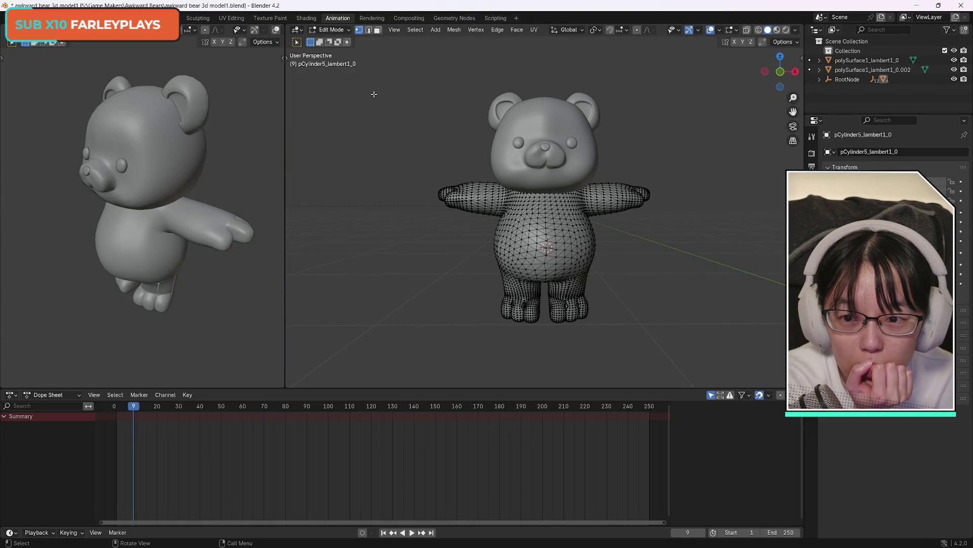
Toggle Y-axis mirror on and off, check the interaction modes, and open the Add mesh menu
click(223, 42)
click(223, 42)
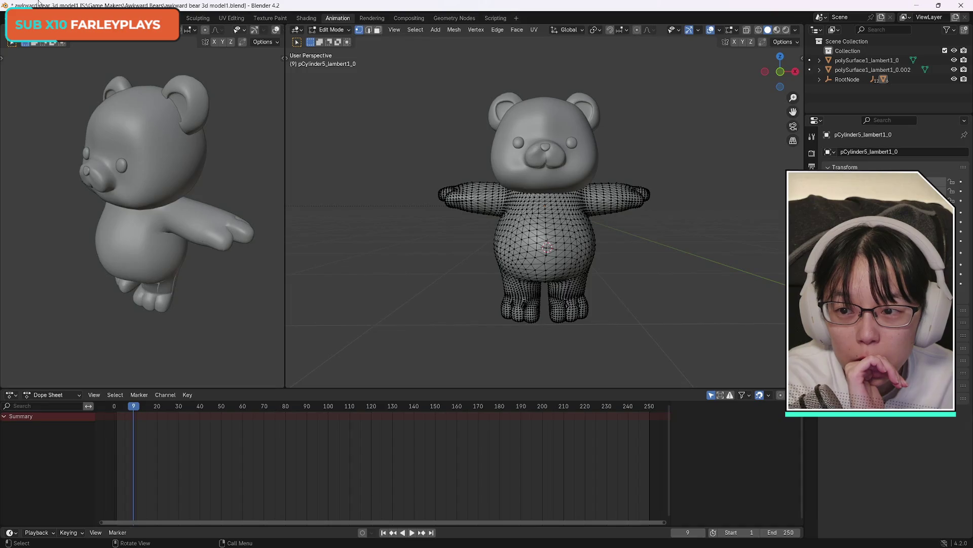
click(46, 30)
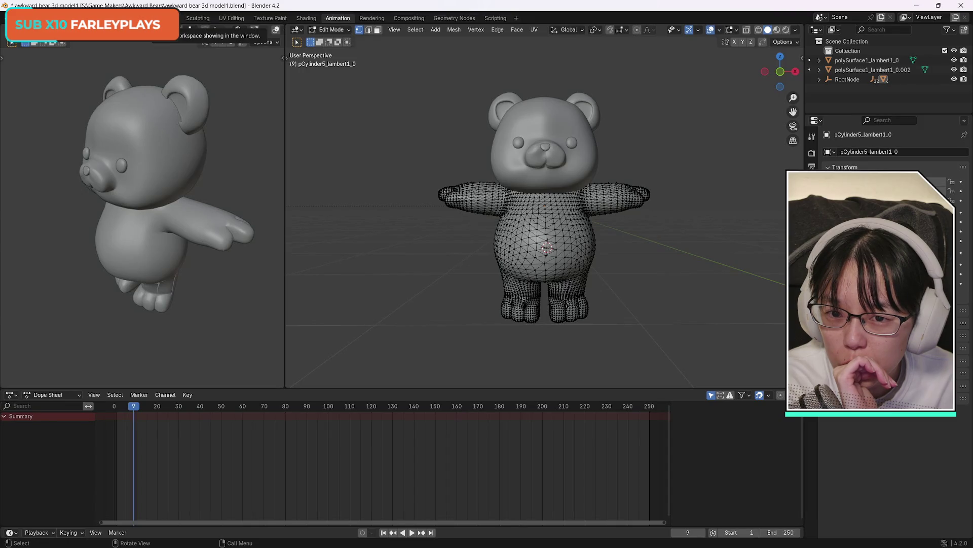
click(435, 30)
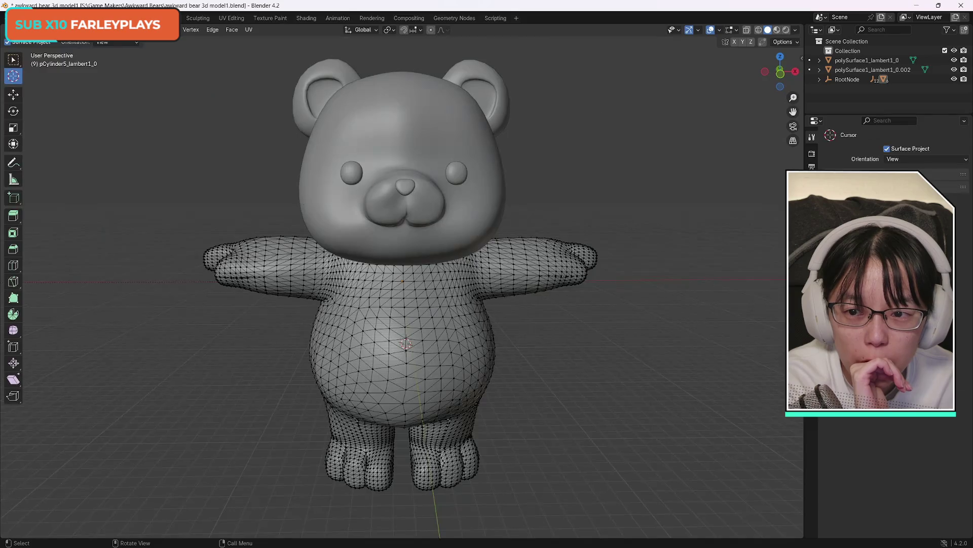
Maximize the 3D view, orbit to the bear's back, and try Shrink/Fatten on the selected vertices
key(ctrl+space)
drag(780, 71, 783, 82)
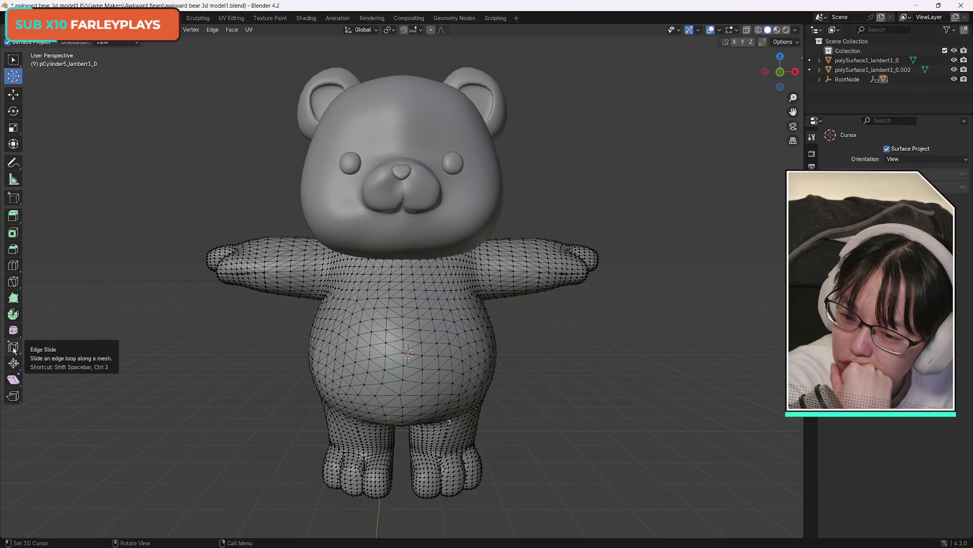
click(13, 363)
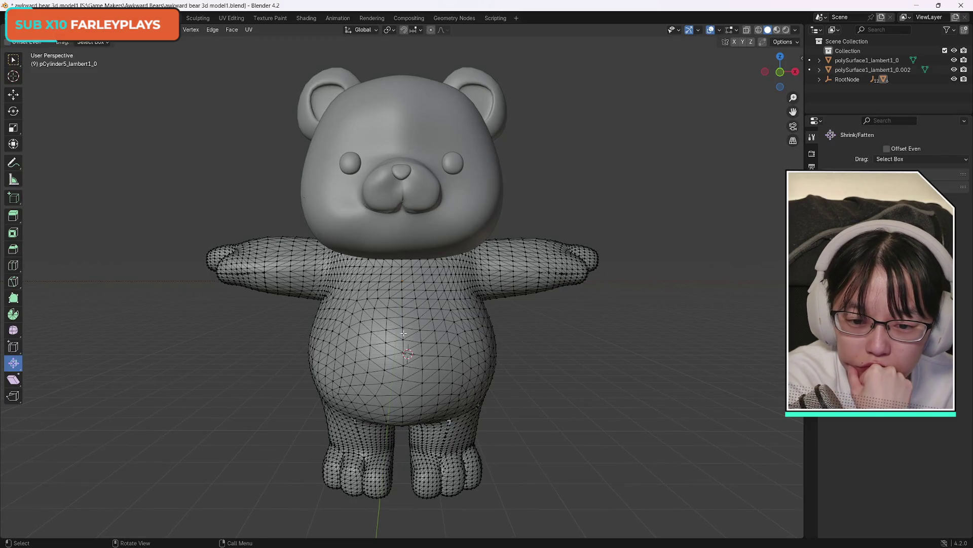
drag(780, 71, 763, 76)
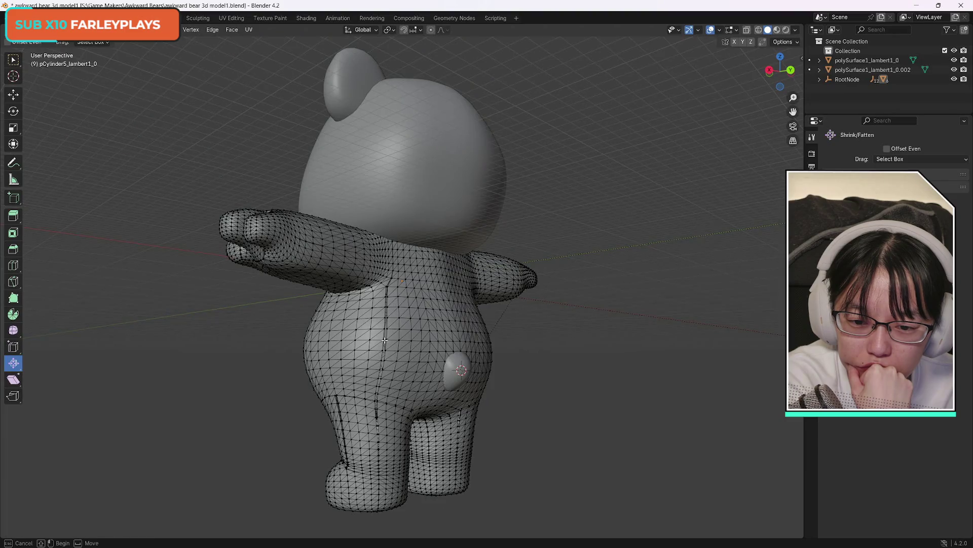
mouse_move(394, 336)
mouse_down()
mouse_move(379, 336)
mouse_move(394, 337)
mouse_up()
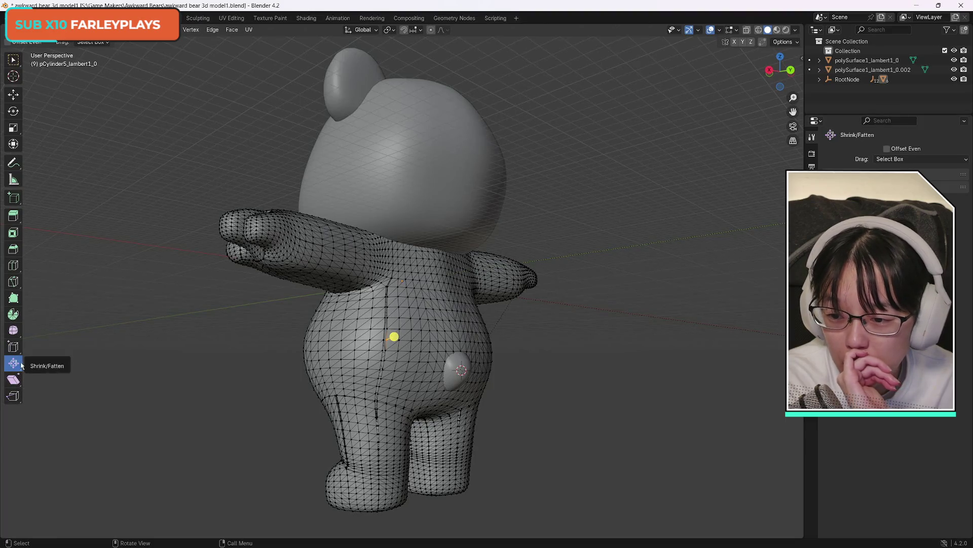
Smooth the selected back vertices, then test and cancel a Y-axis move before returning to box select
click(13, 330)
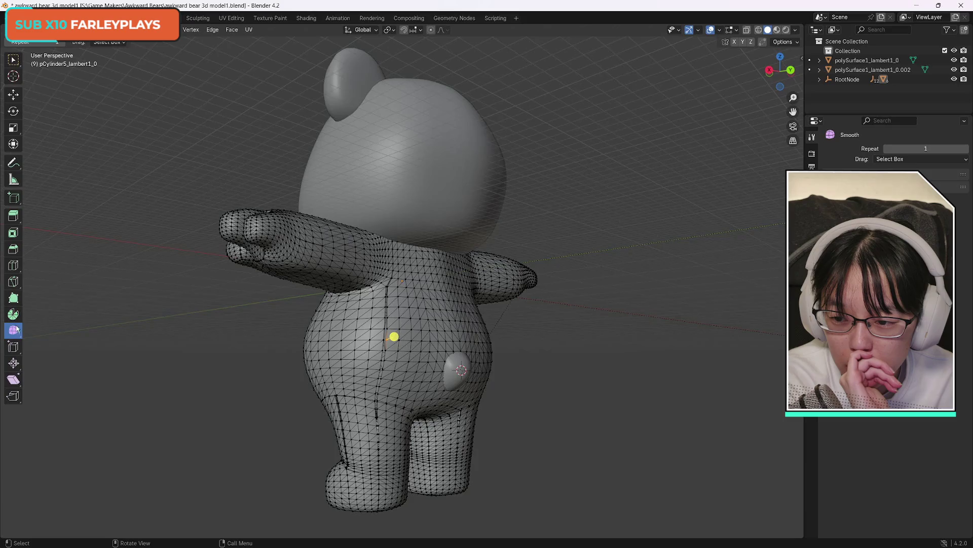
mouse_move(393, 337)
mouse_down()
mouse_move(408, 344)
mouse_move(390, 347)
mouse_up()
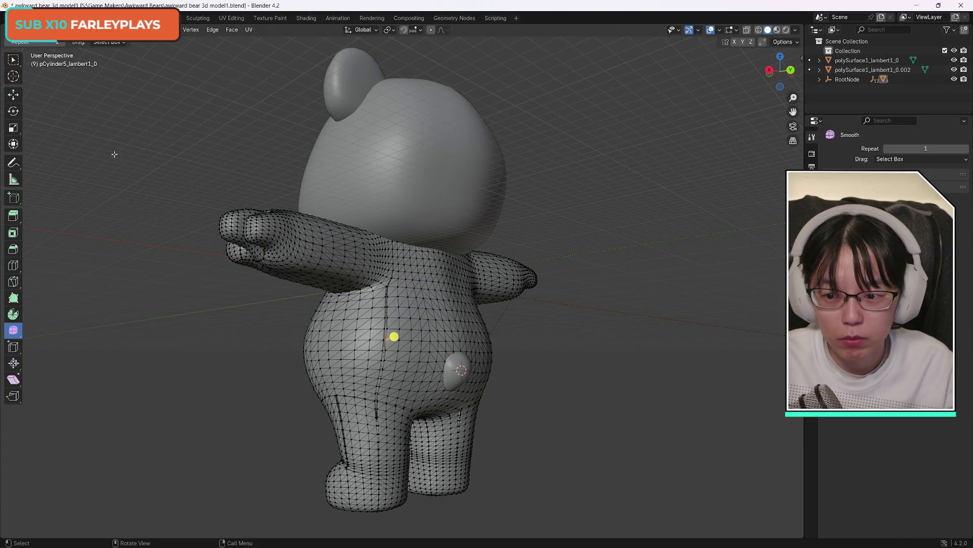
click(13, 199)
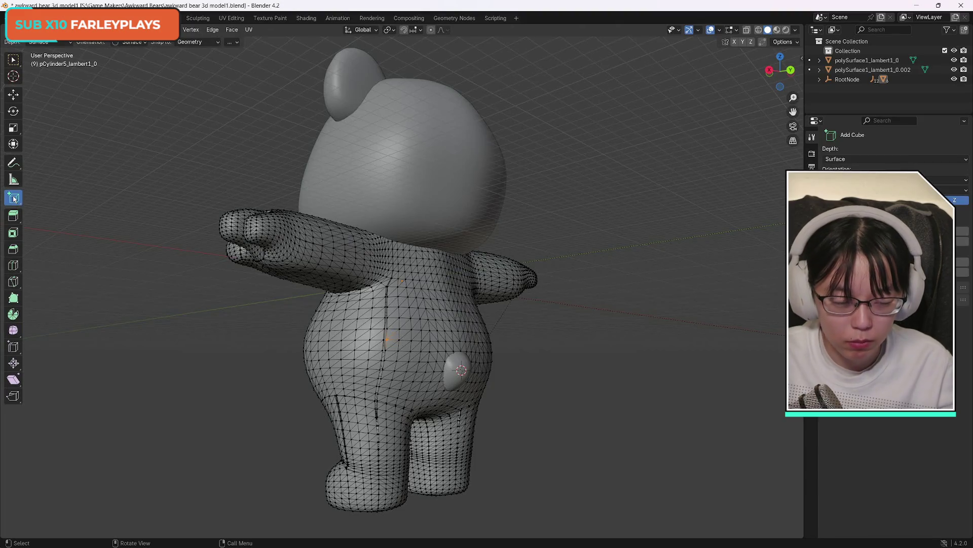
click(14, 95)
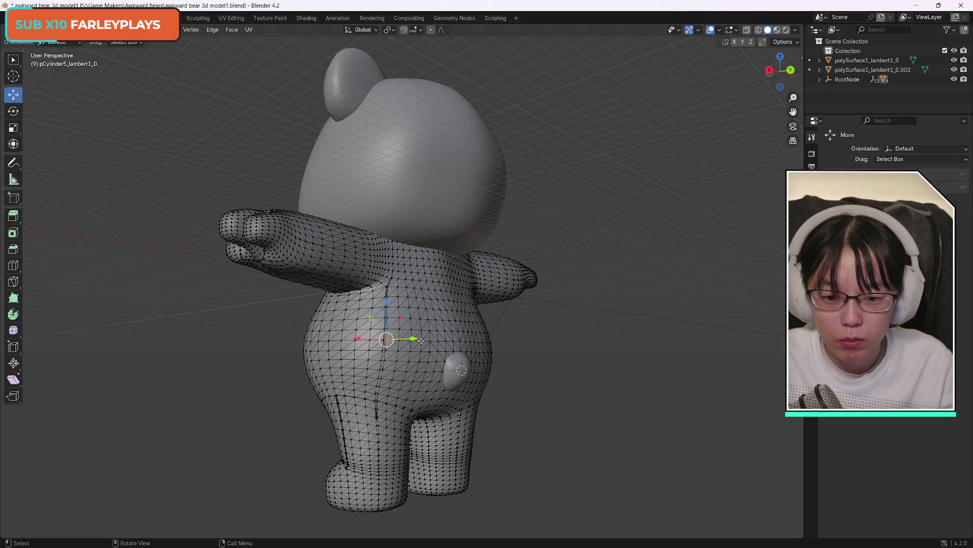
key(g)
key(y)
key(Escape)
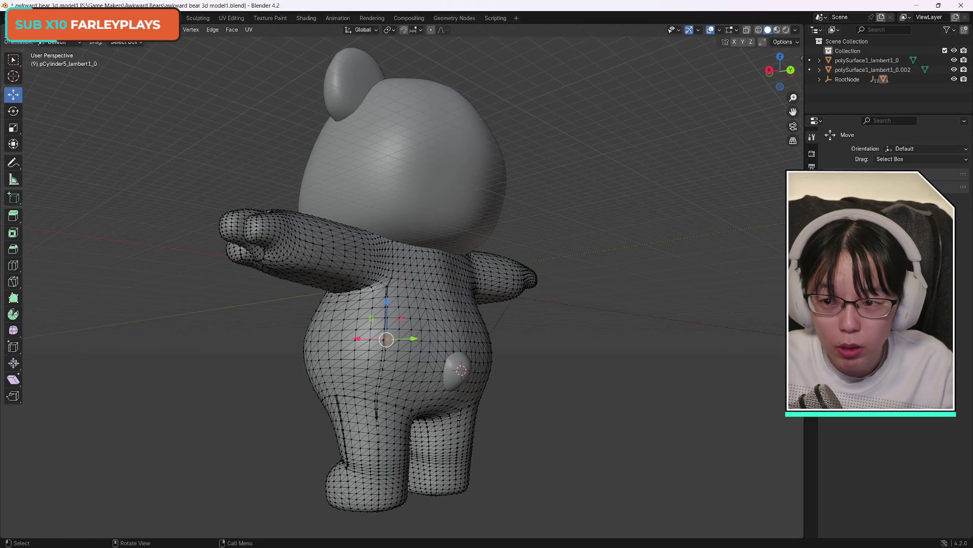
click(12, 61)
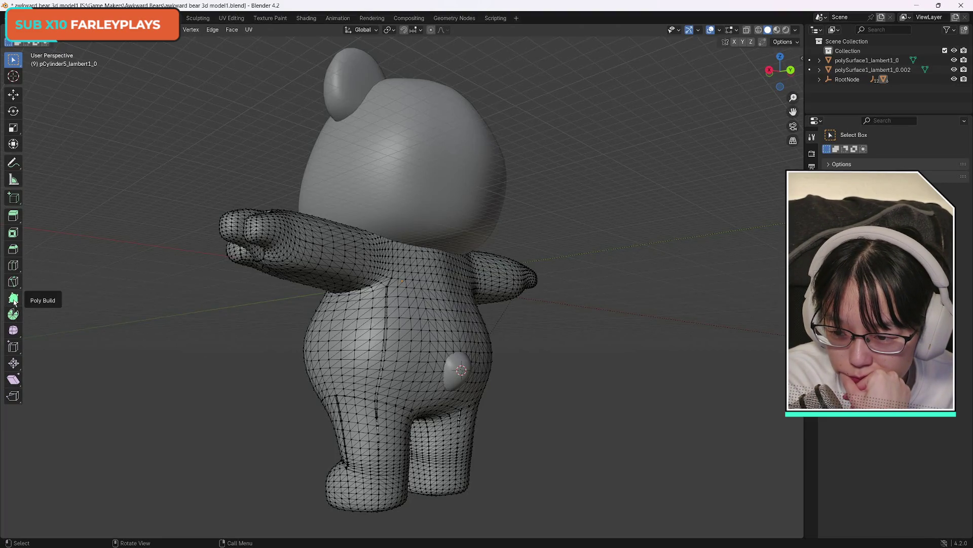
Zoom in on the back crack and use Poly Build to add and extend vertices across it
scroll(383, 400, up, 5)
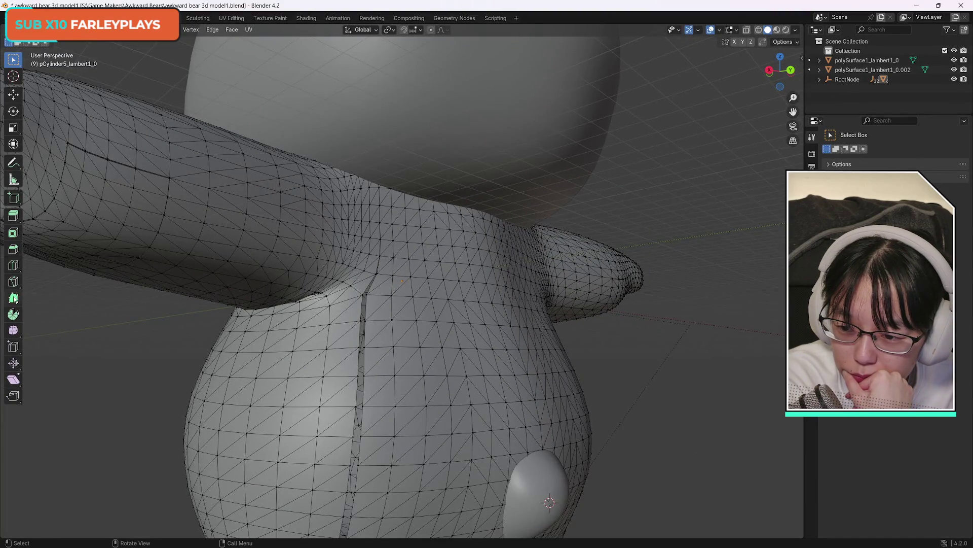
click(13, 297)
click(381, 274)
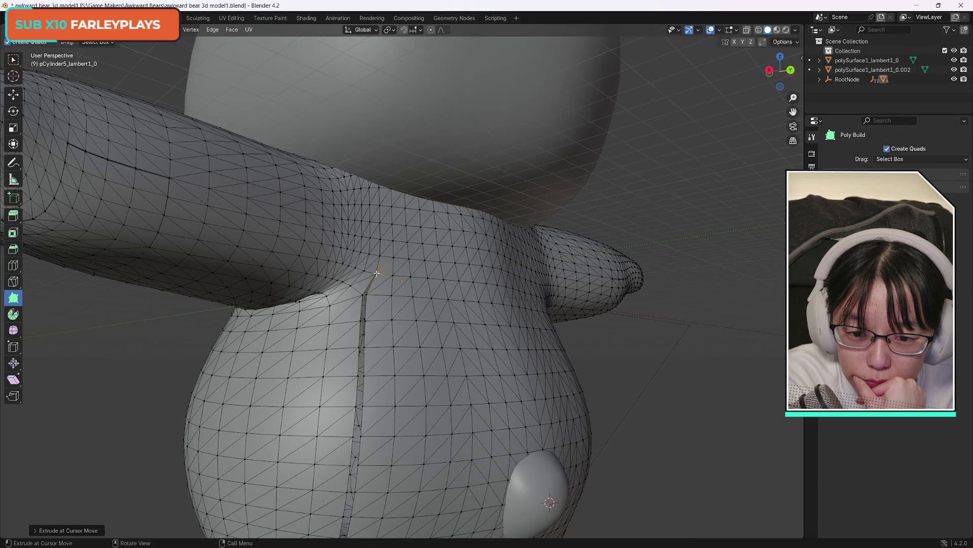
scroll(317, 263, up, 5)
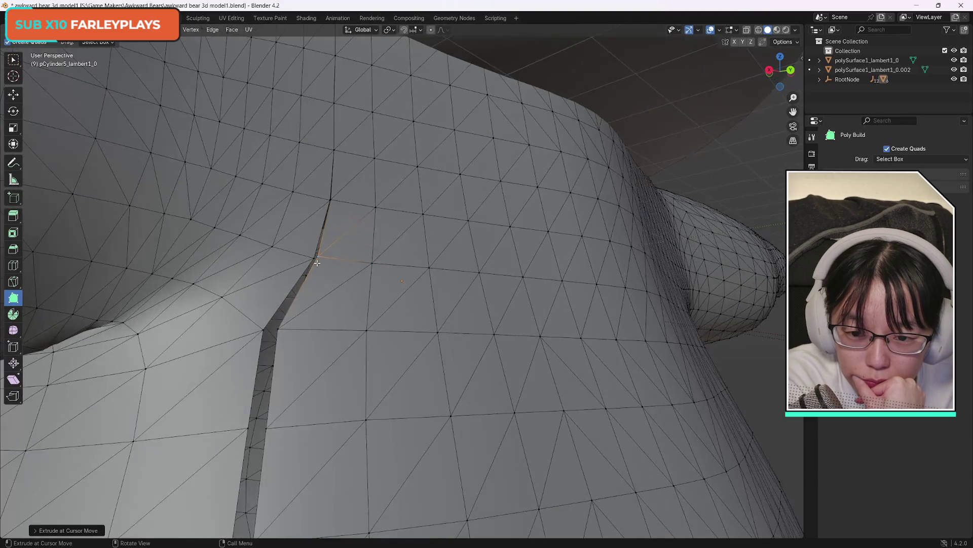
click(312, 258)
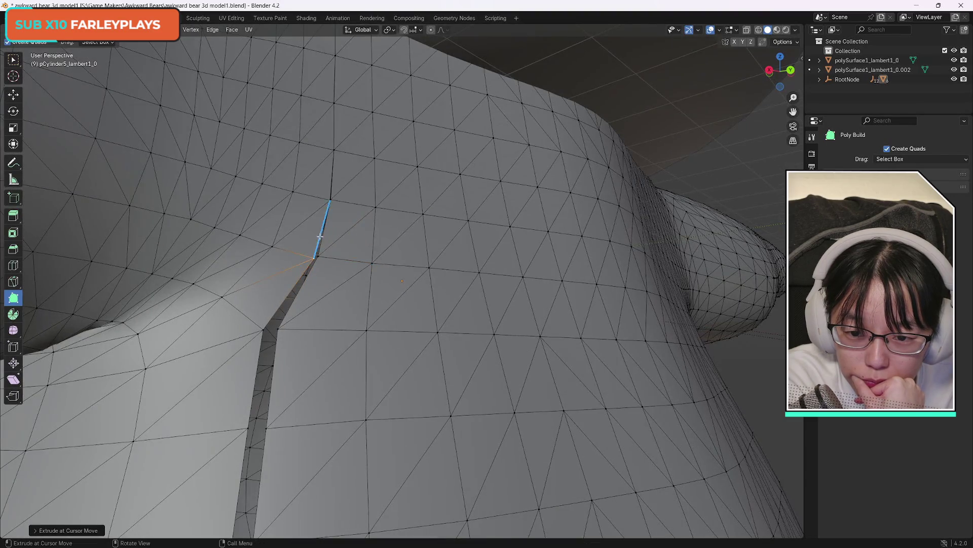
click(332, 200)
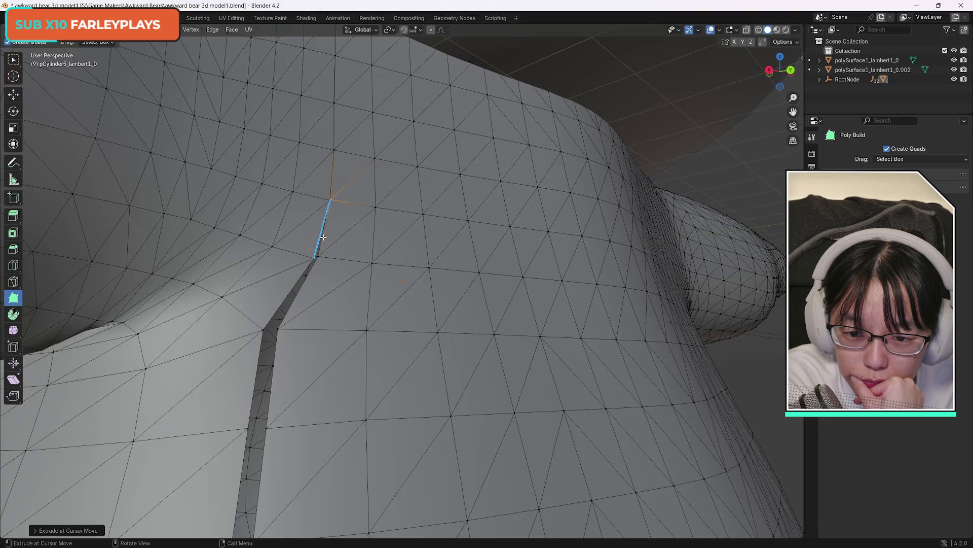
click(316, 250)
click(318, 257)
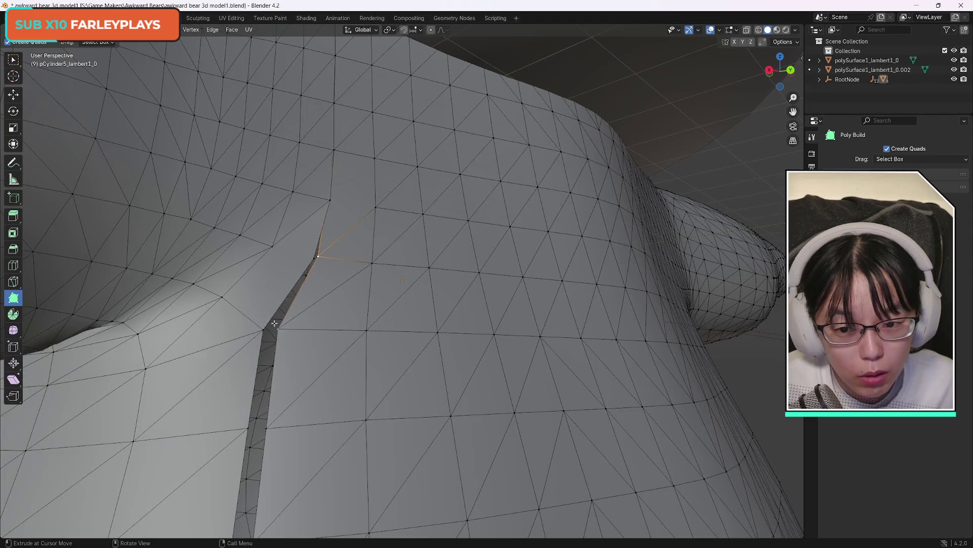
drag(278, 330, 278, 329)
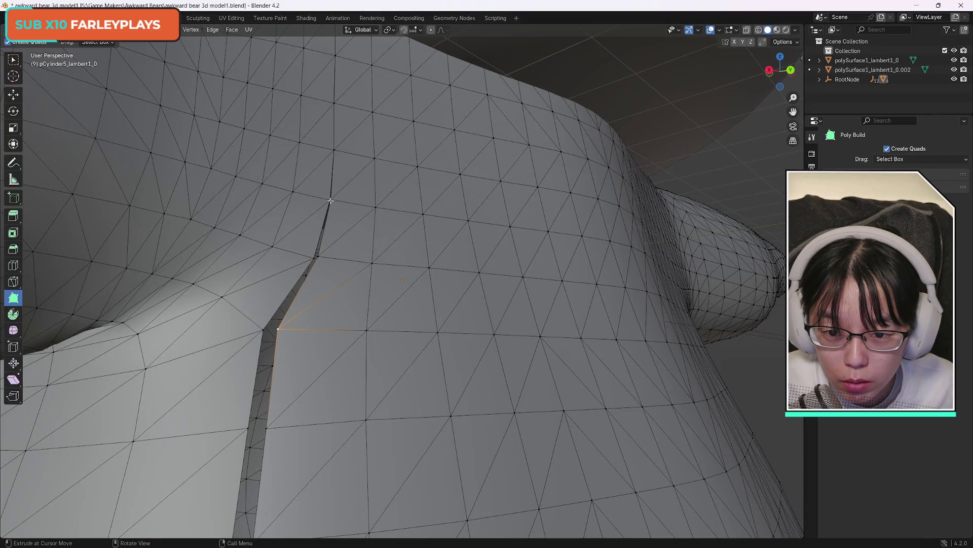
click(331, 200)
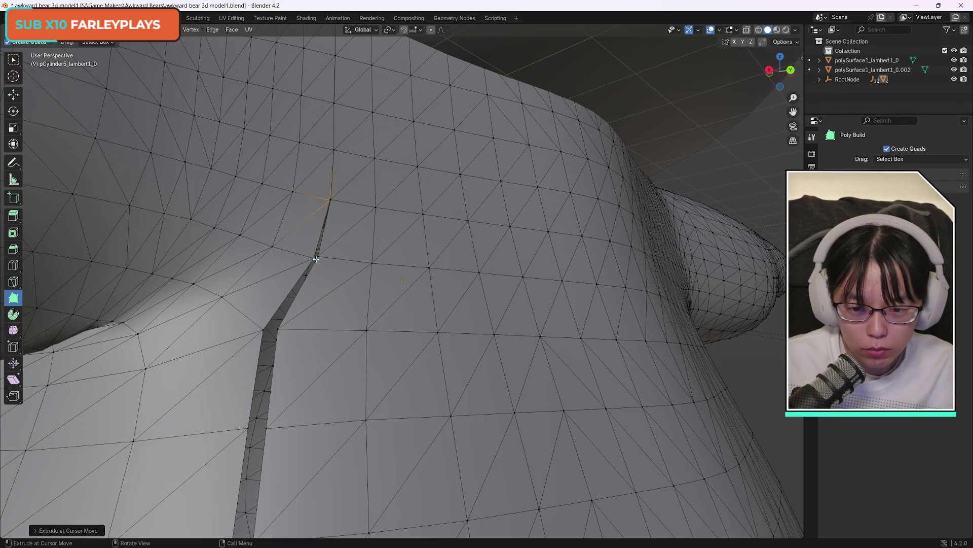
Try extruding and filling down the crack with Poly Build, undoing both attempts
key(ctrl+z)
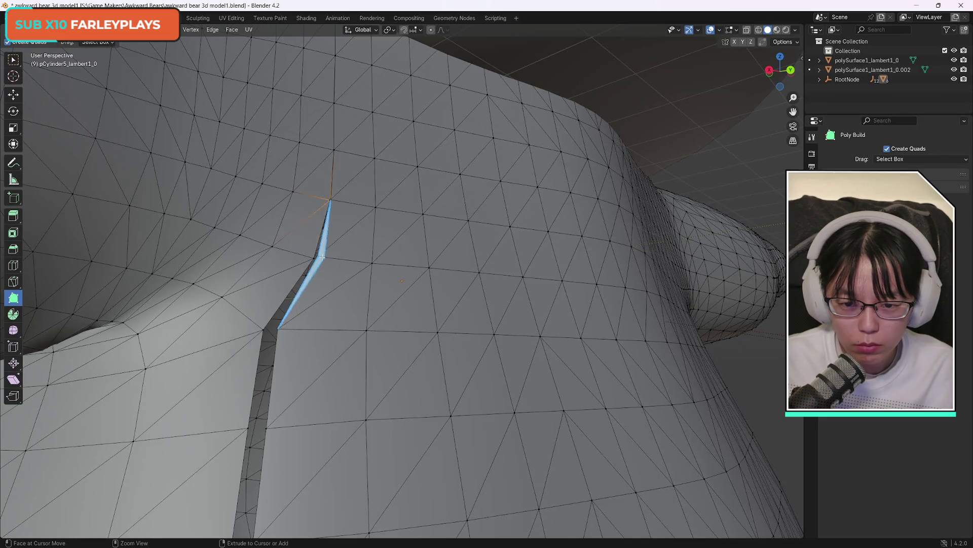
click(328, 194)
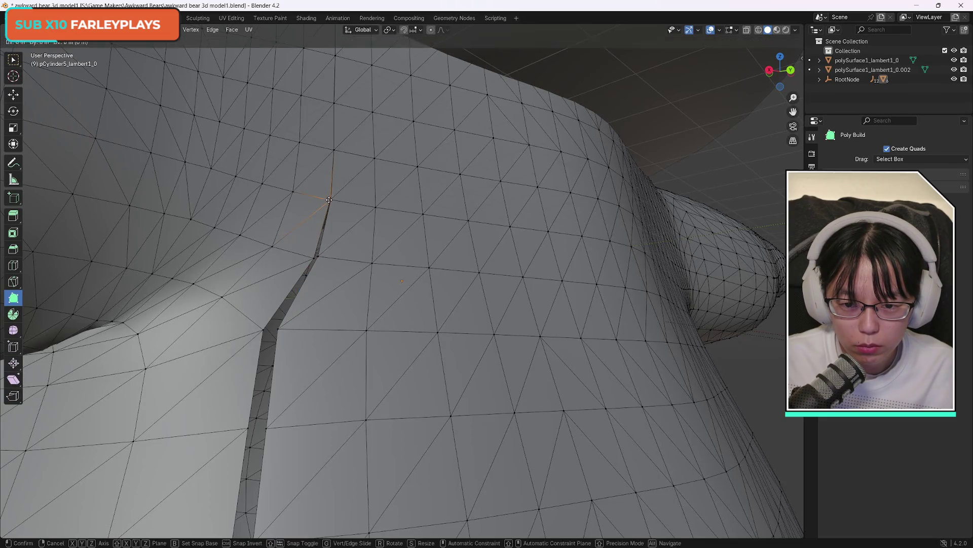
shift+click(318, 258)
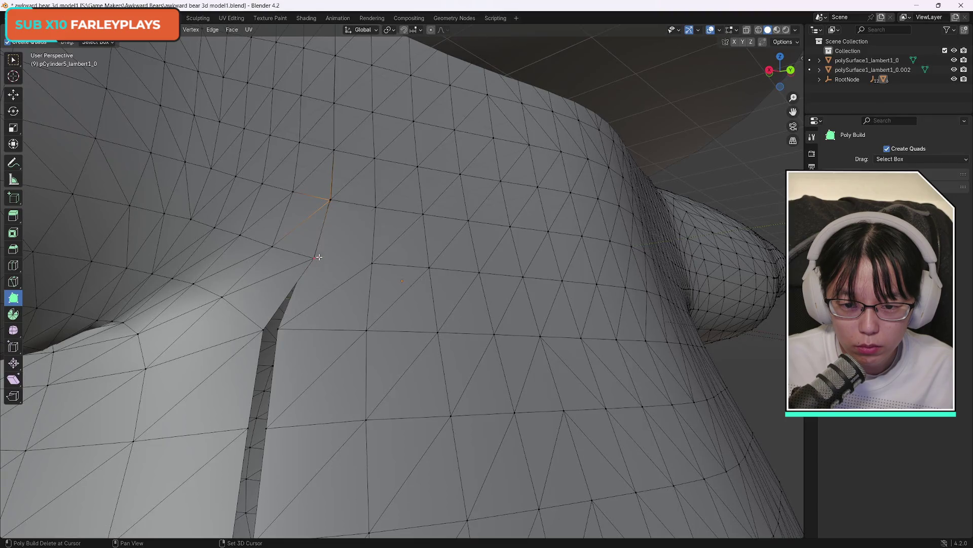
key(ctrl+z)
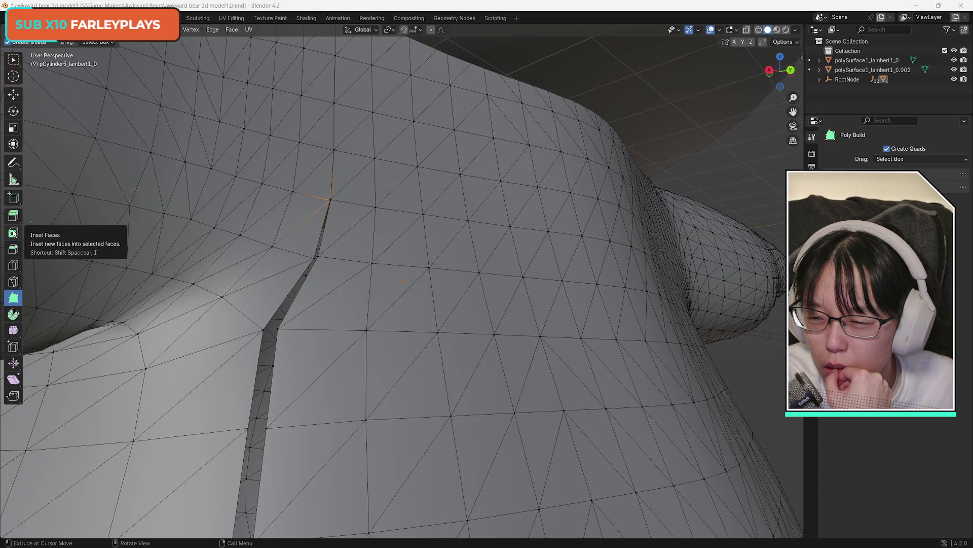
Try Inset Faces around the crack and briefly toggle circle selection
click(13, 233)
drag(331, 199, 316, 258)
key(c)
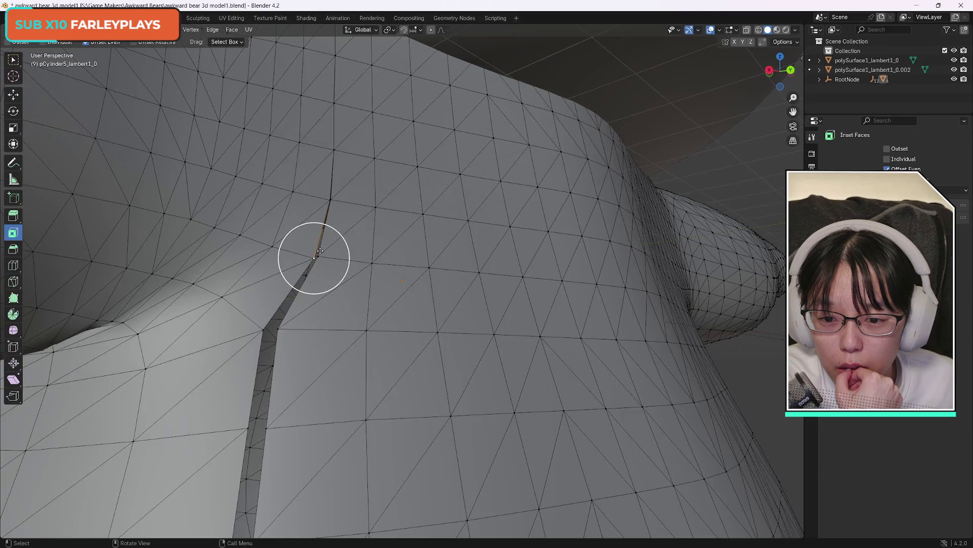
key(Escape)
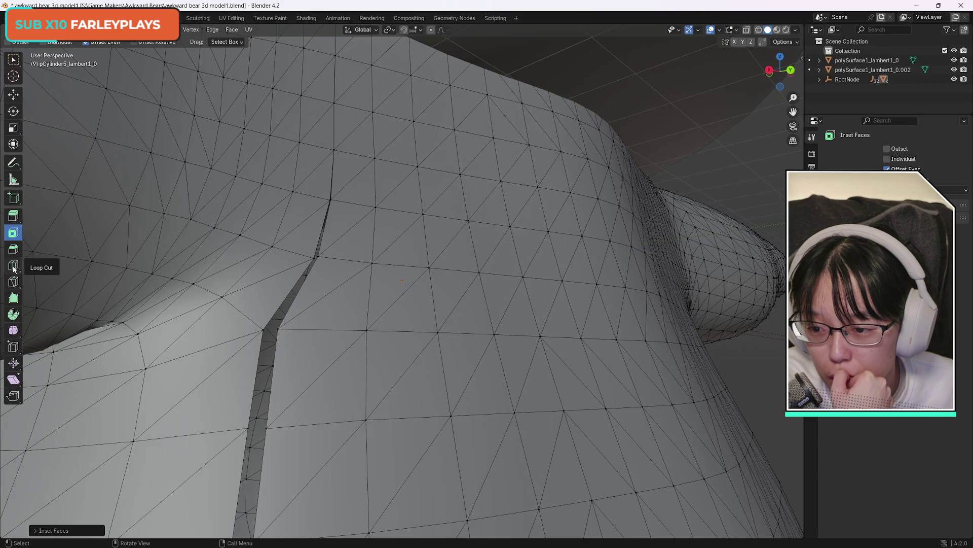
With Poly Build, drag the lower crack vertex across the gap and reselect the crack vertices
click(14, 299)
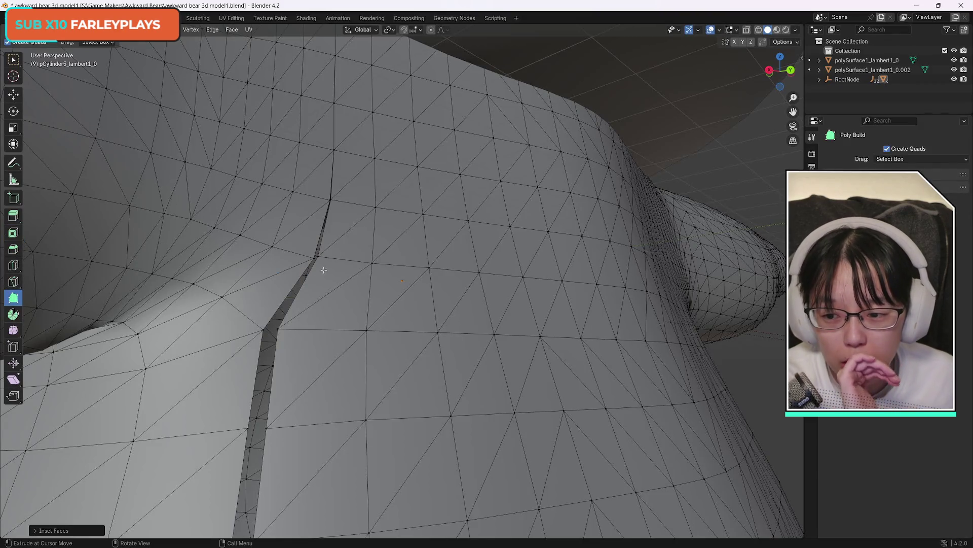
drag(264, 330, 278, 329)
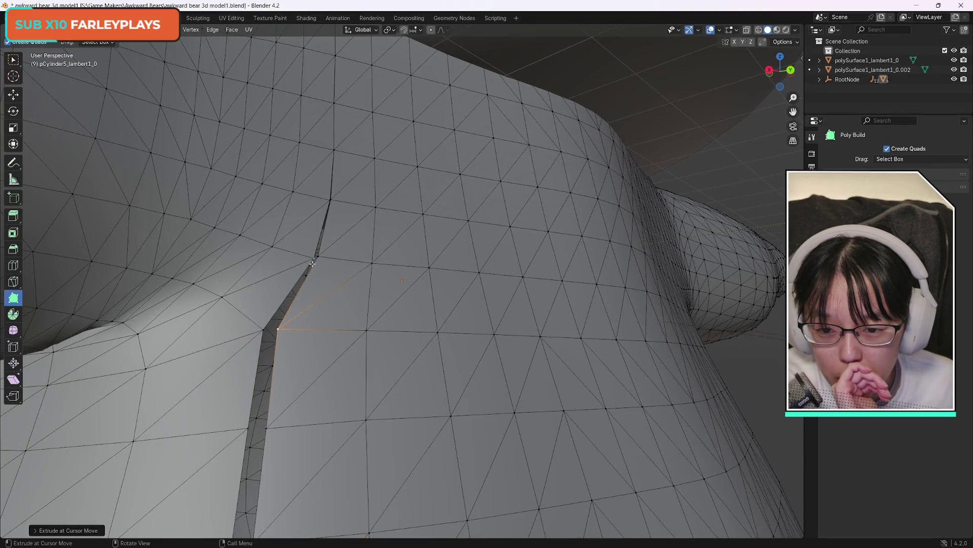
click(319, 257)
click(279, 330)
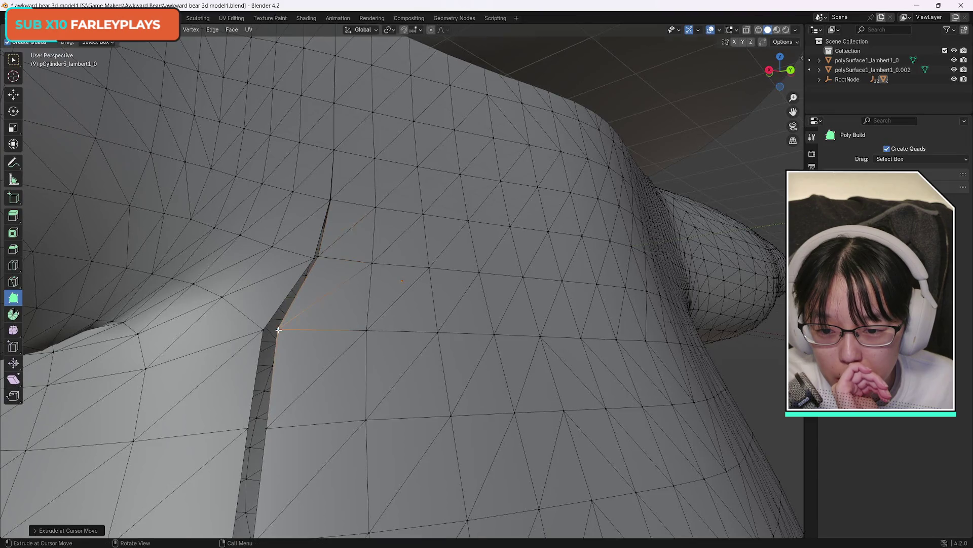
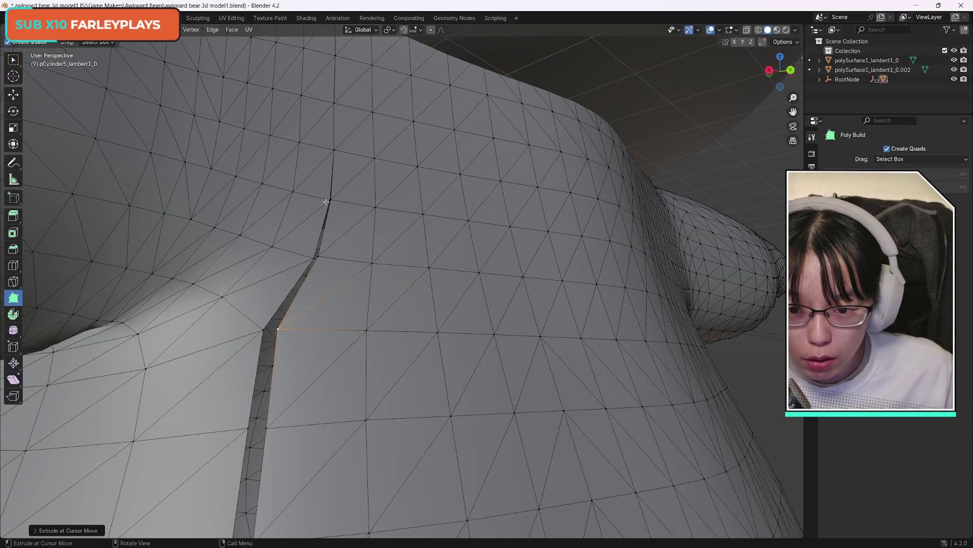
Poly Build a face from the slit's edge vertex across the upper part of the gap
drag(330, 200, 330, 200)
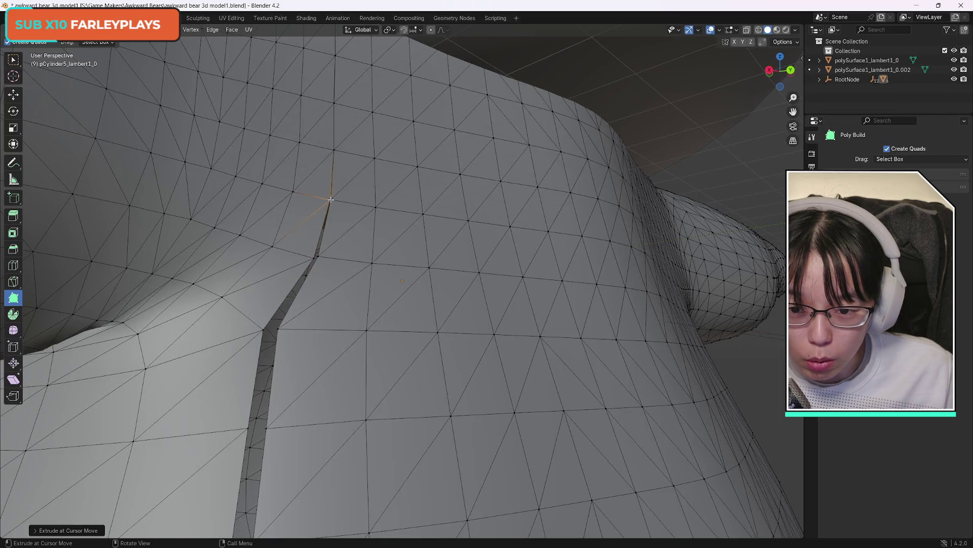
click(316, 255)
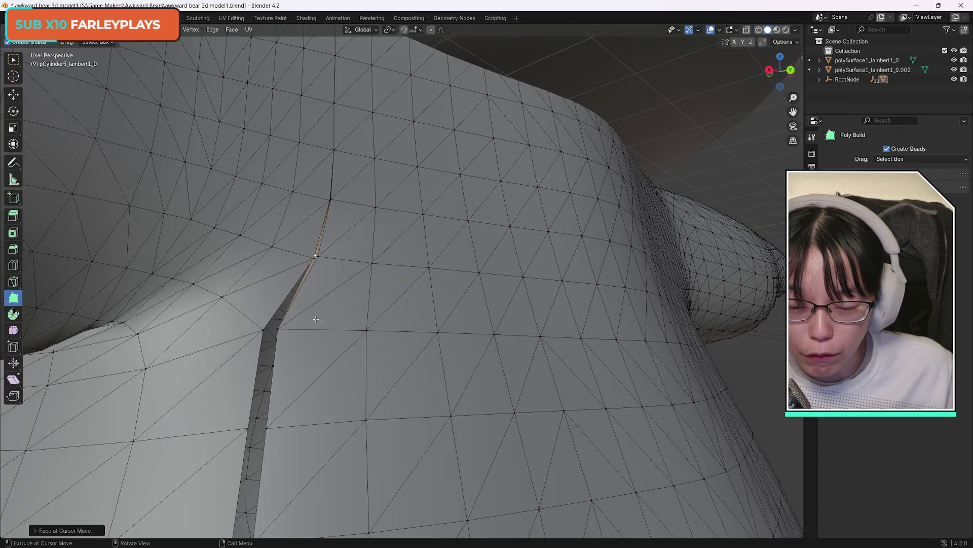
scroll(300, 350, down, 6)
scroll(314, 348, up, 10)
scroll(142, 345, down, 5)
scroll(141, 344, up, 5)
scroll(142, 343, up, 2)
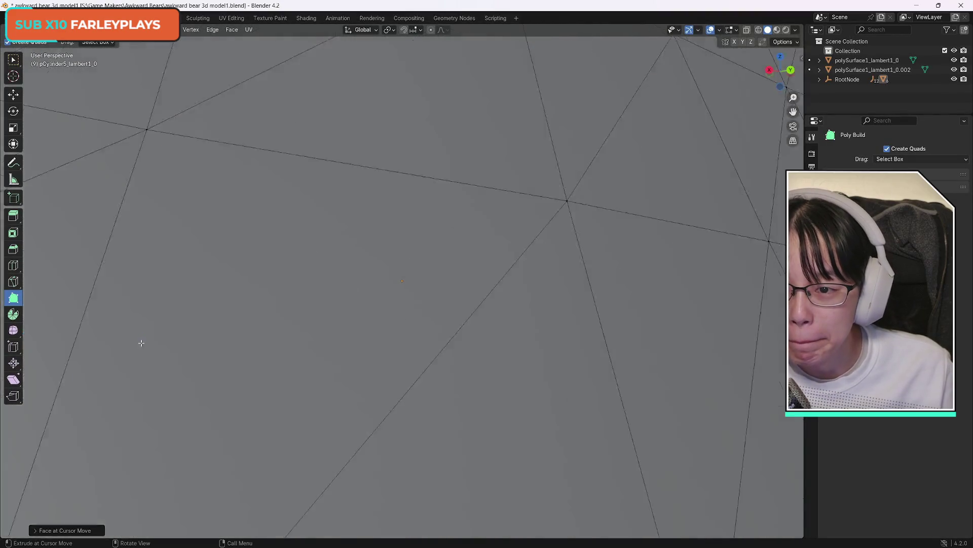
scroll(144, 338, down, 2)
scroll(145, 340, down, 6)
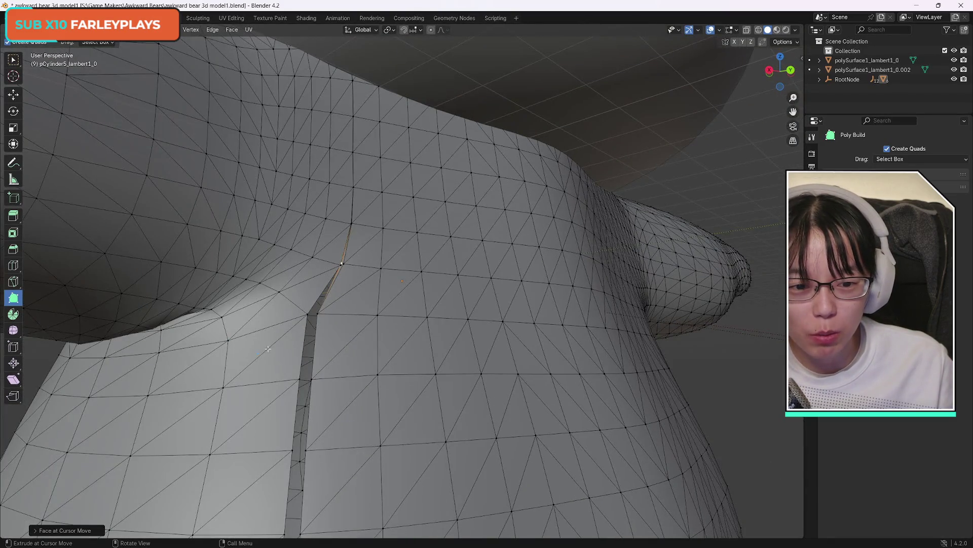
scroll(268, 349, up, 6)
scroll(267, 348, down, 10)
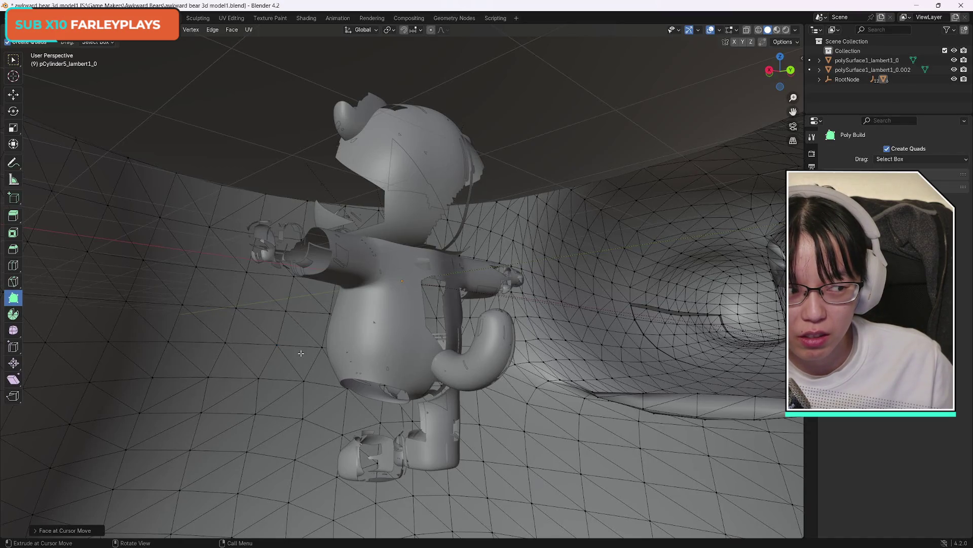
Undo the patched face, try another face from the slit's top vertex, and undo it too
scroll(301, 353, up, 8)
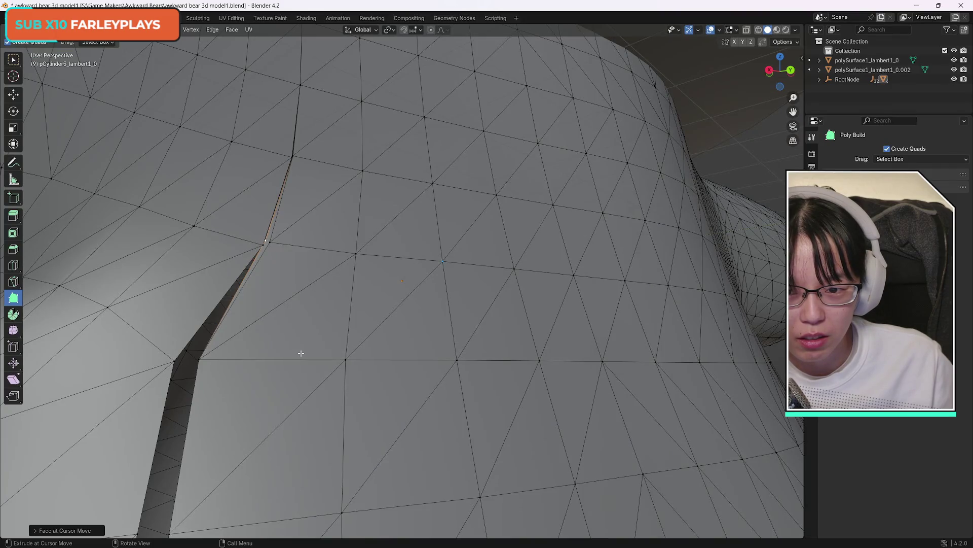
key(ctrl+z)
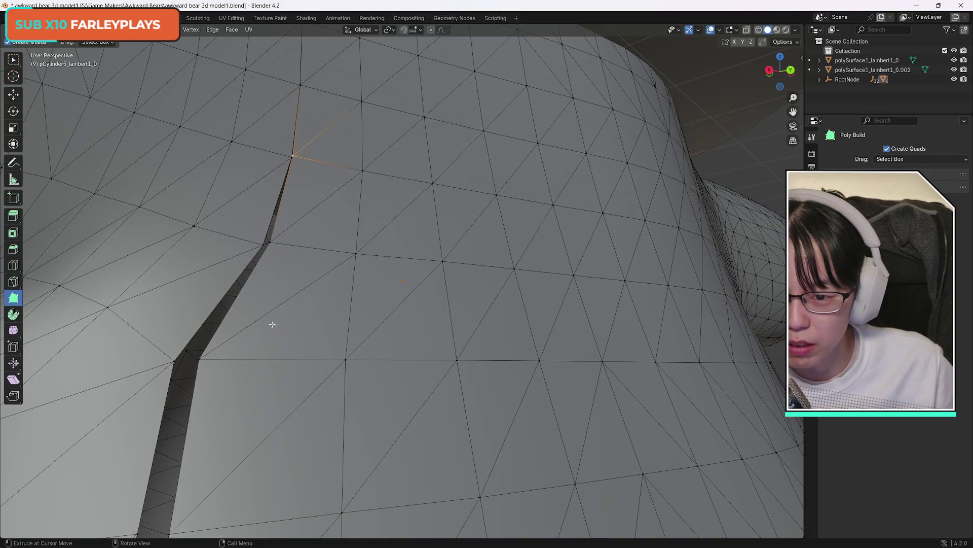
click(300, 85)
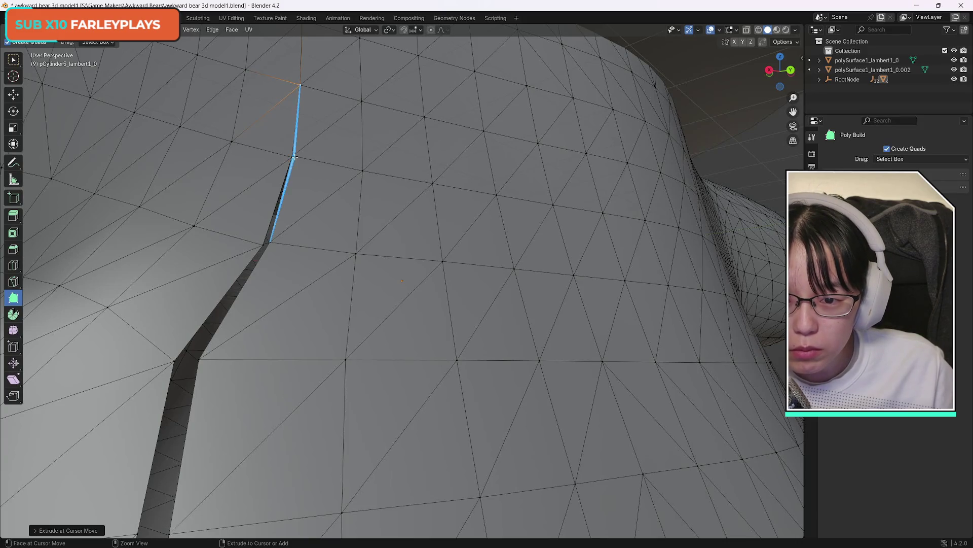
ctrl+click(294, 157)
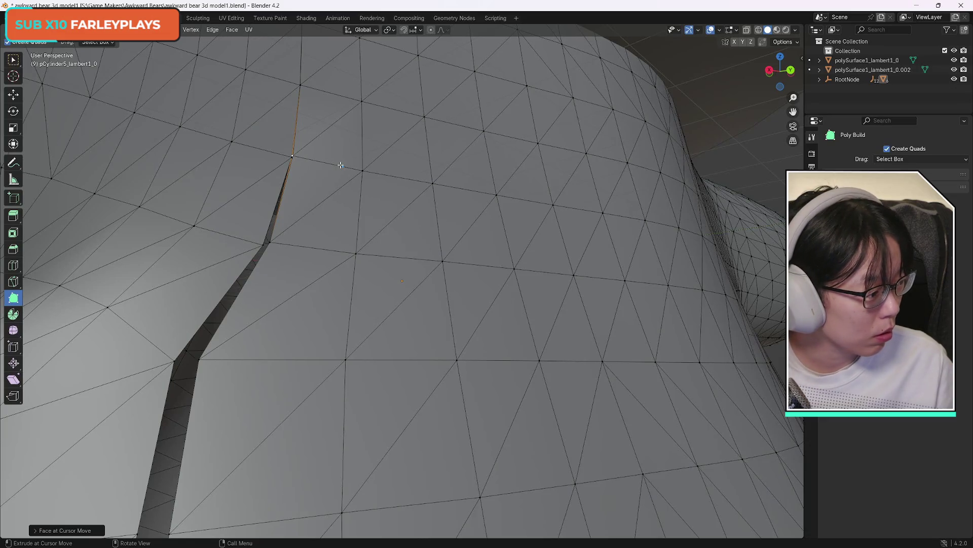
key(ctrl+z)
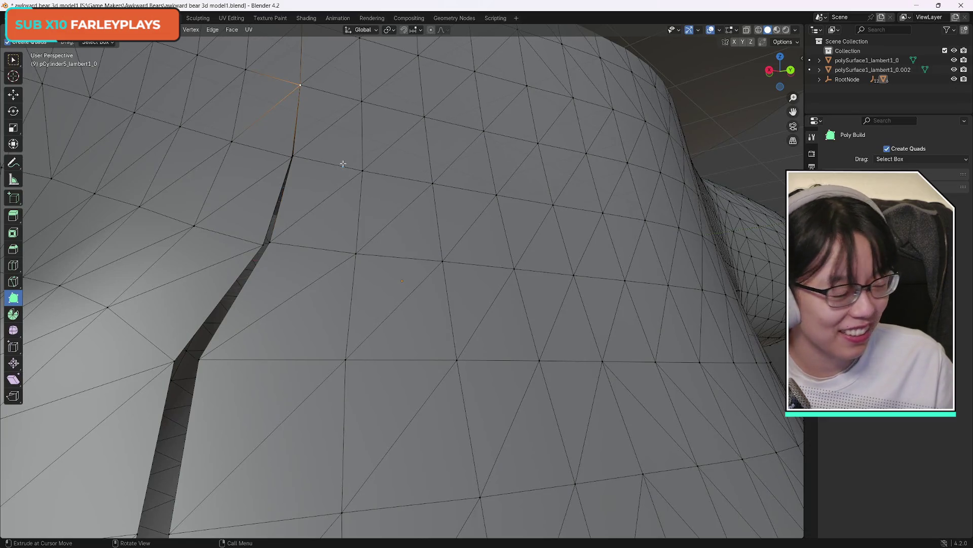
scroll(202, 363, down, 10)
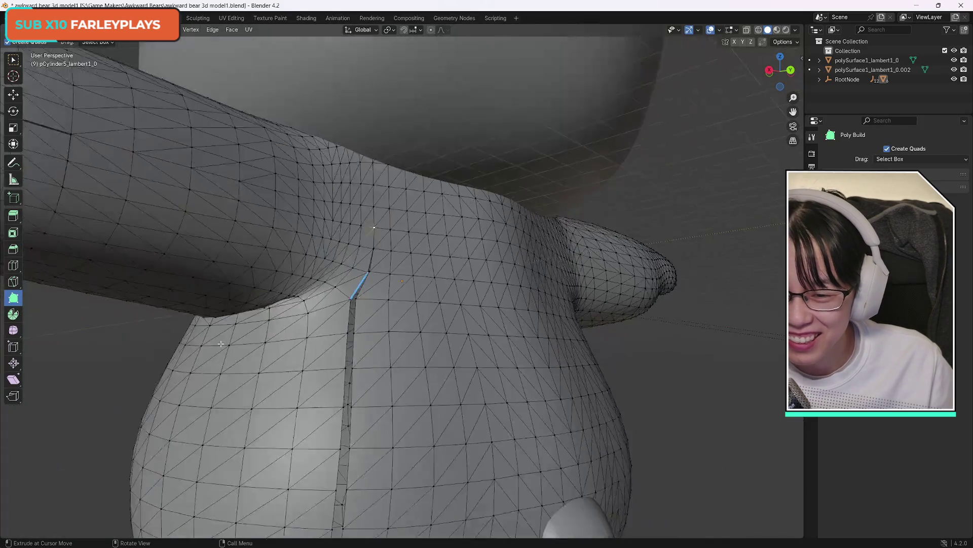
scroll(182, 373, up, 11)
scroll(176, 372, down, 1)
scroll(176, 372, down, 2)
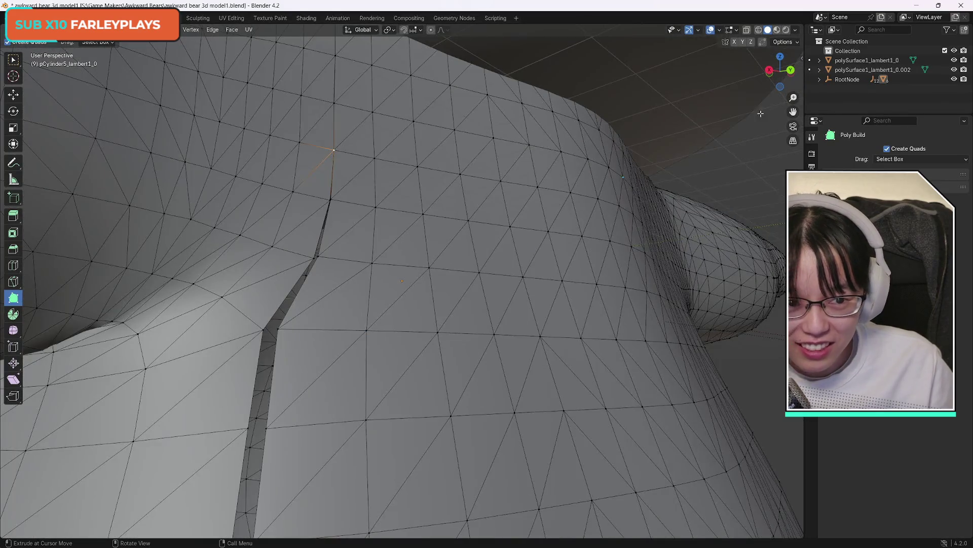
click(12, 95)
drag(338, 117, 338, 71)
key(Escape)
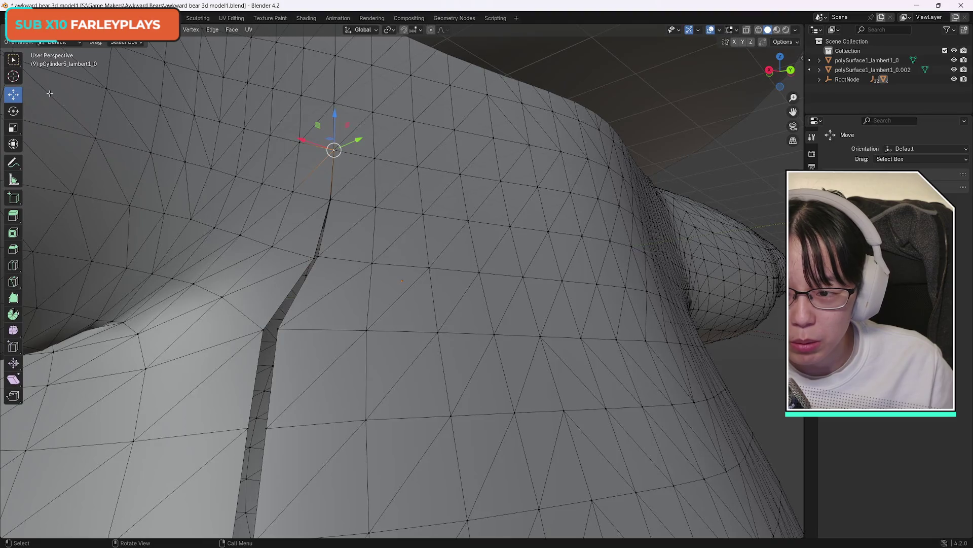
click(13, 60)
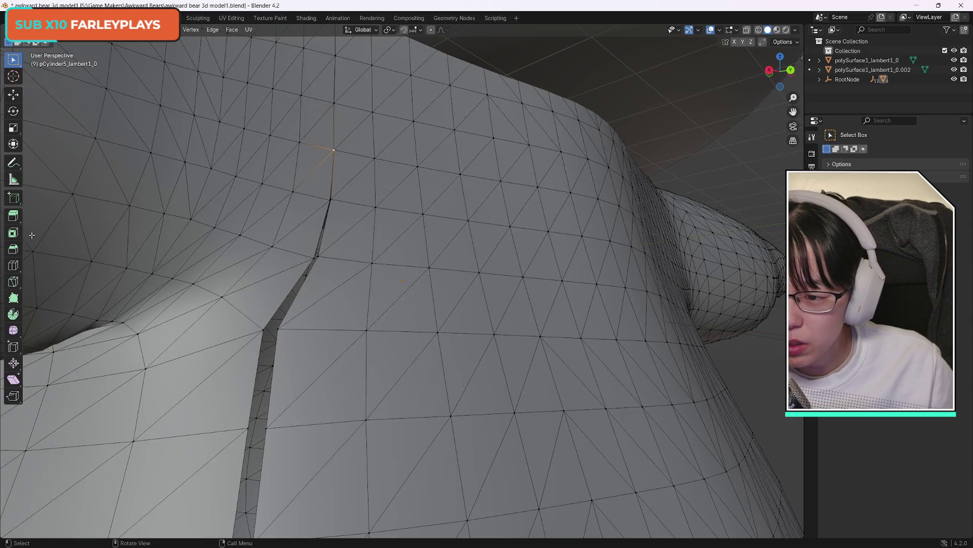
click(13, 298)
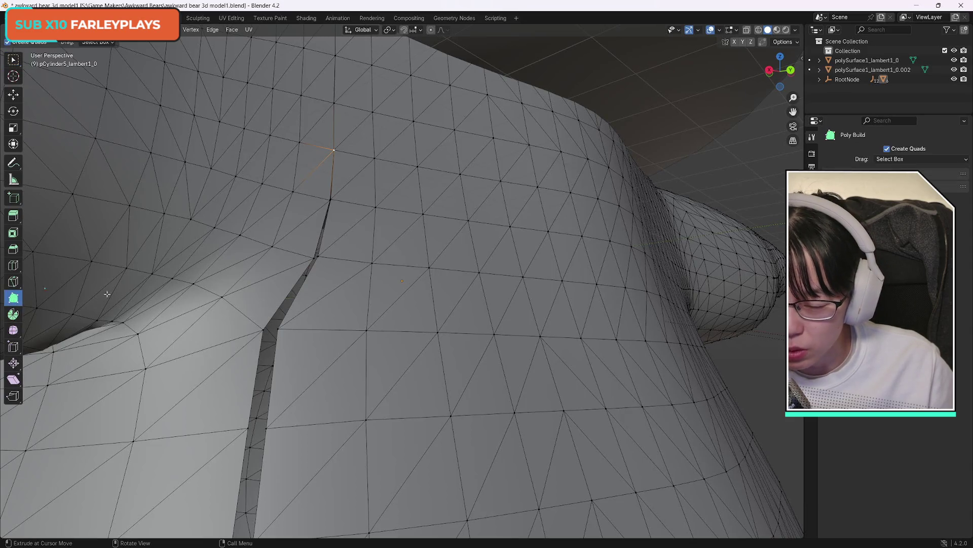
click(265, 330)
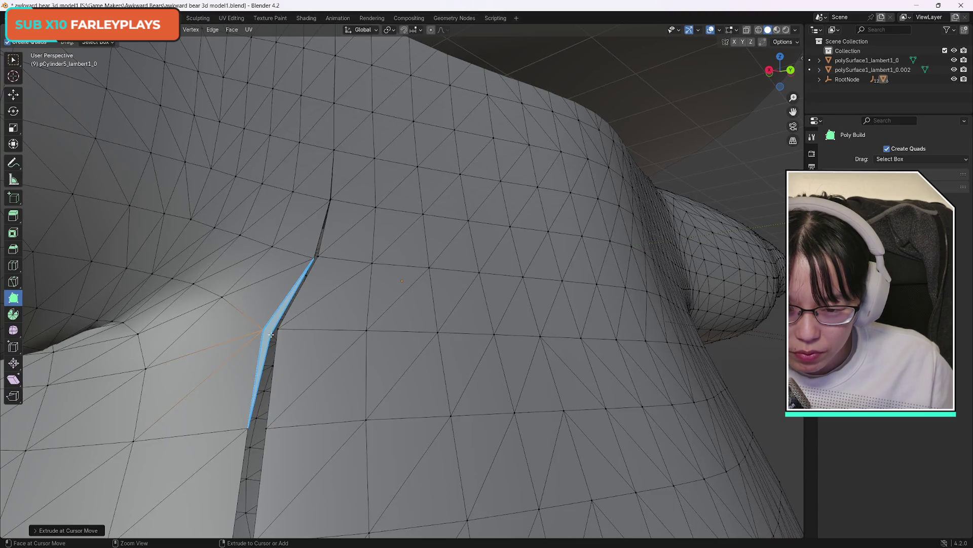
ctrl+click(271, 334)
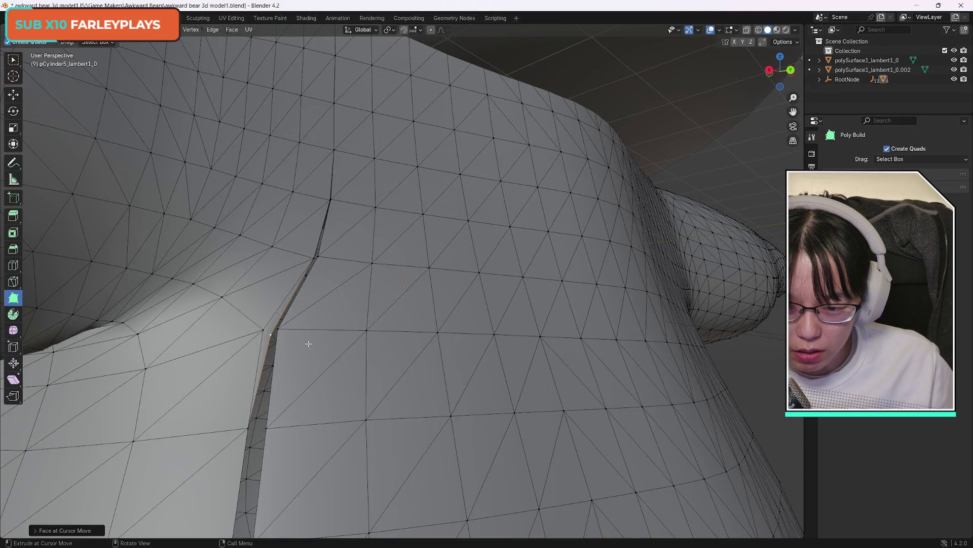
key(ctrl+z)
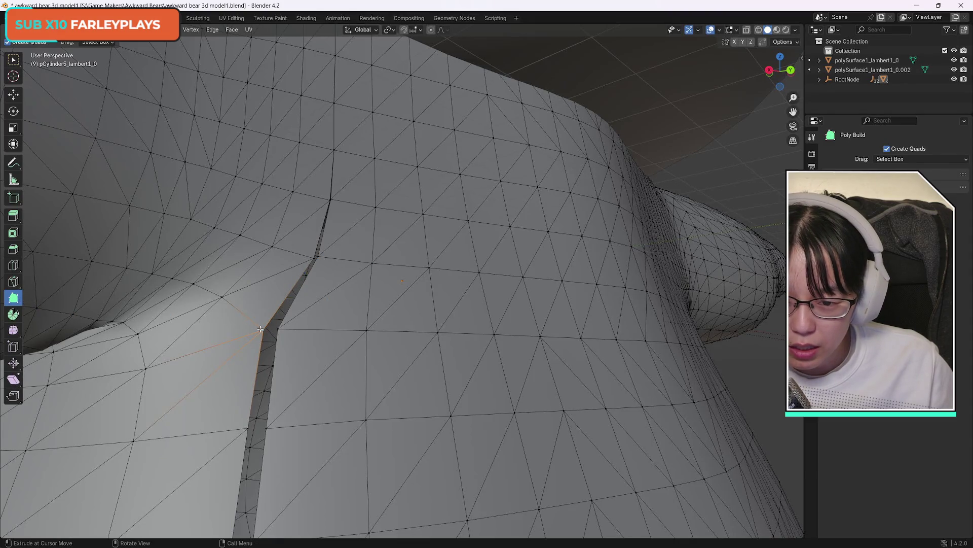
scroll(475, 421, up, 5)
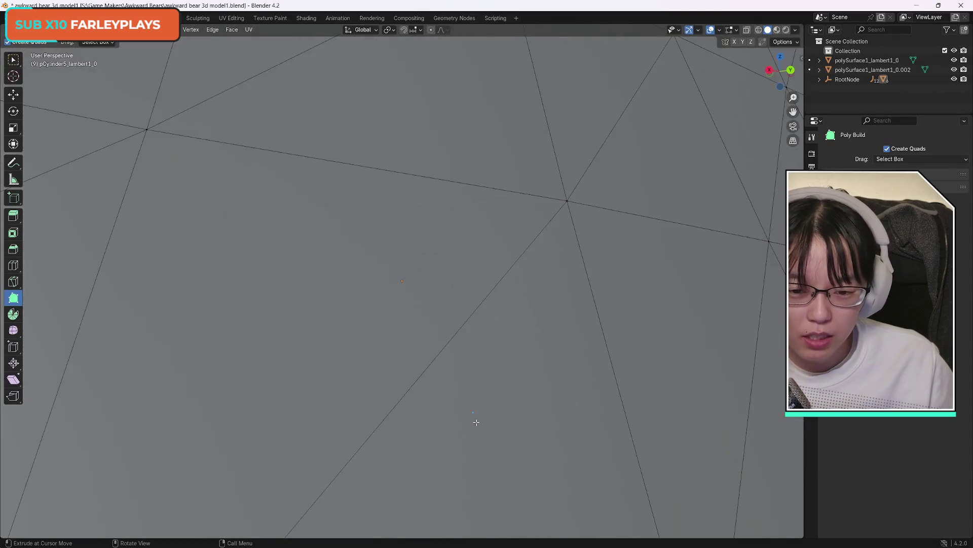
scroll(476, 422, down, 2)
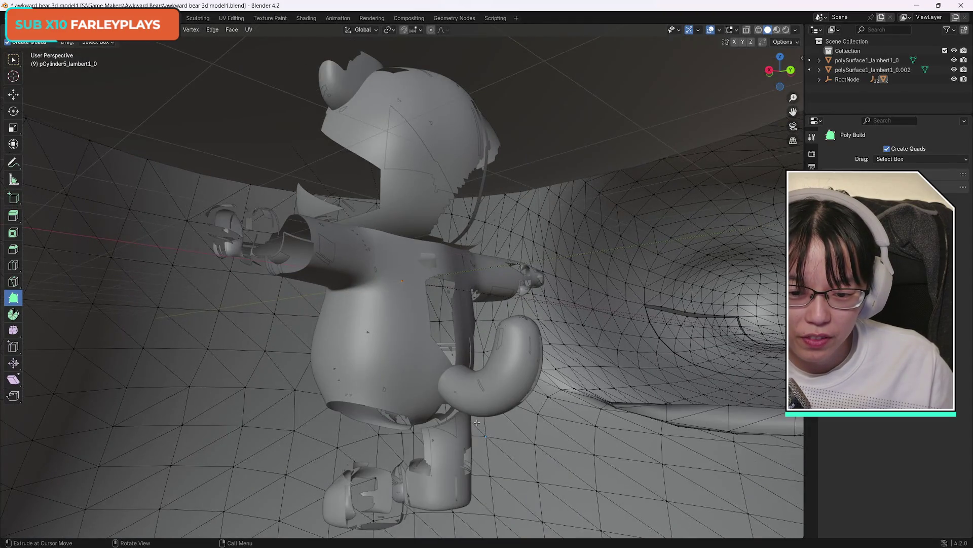
scroll(476, 421, up, 5)
scroll(477, 421, down, 2)
scroll(367, 435, up, 3)
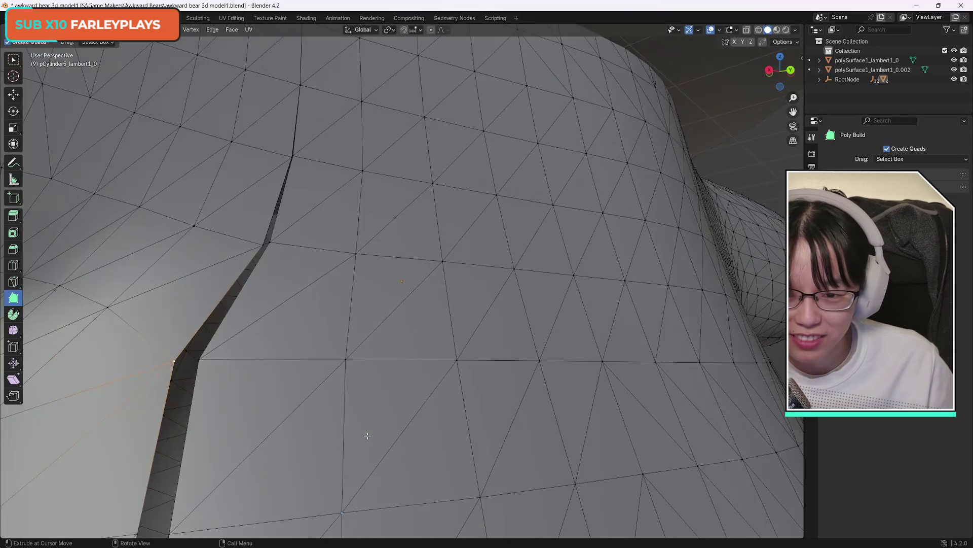
scroll(367, 436, down, 8)
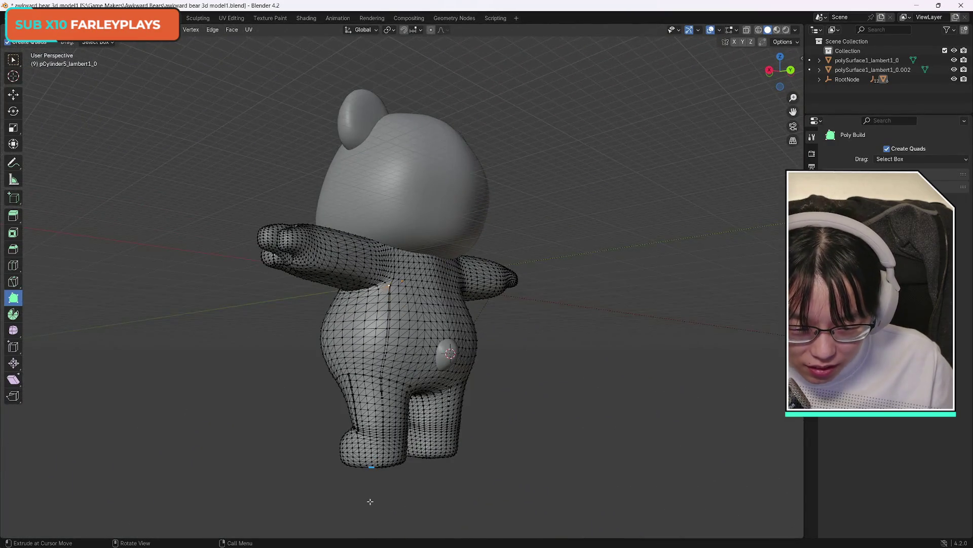
Orbit the view round until the open seam down the bear's back faces you
scroll(370, 501, up, 5)
scroll(370, 501, down, 3)
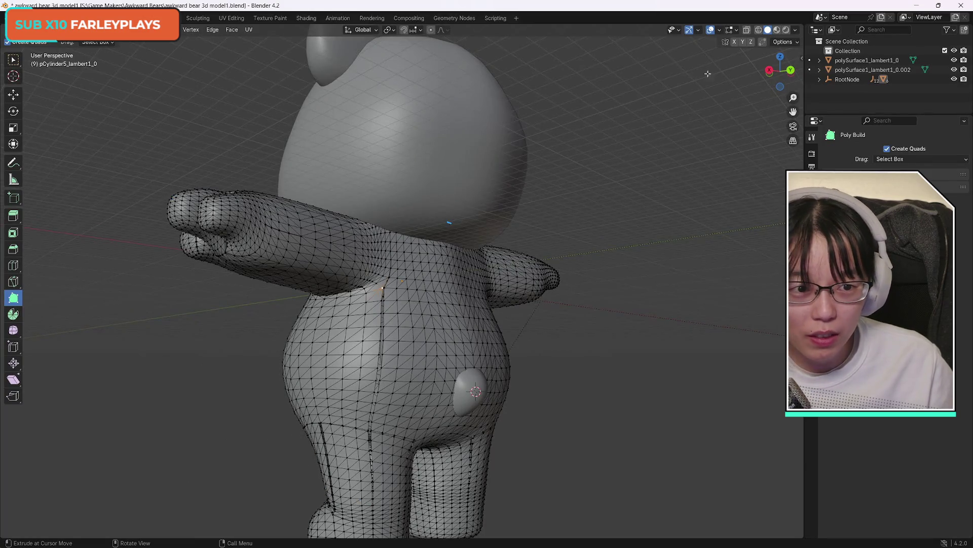
drag(772, 70, 725, 73)
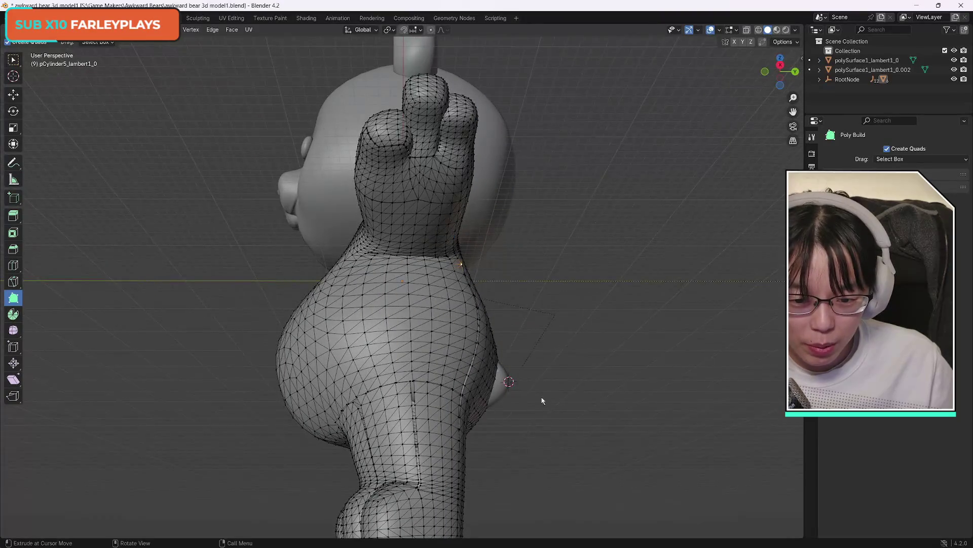
scroll(417, 476, up, 3)
scroll(416, 475, up, 2)
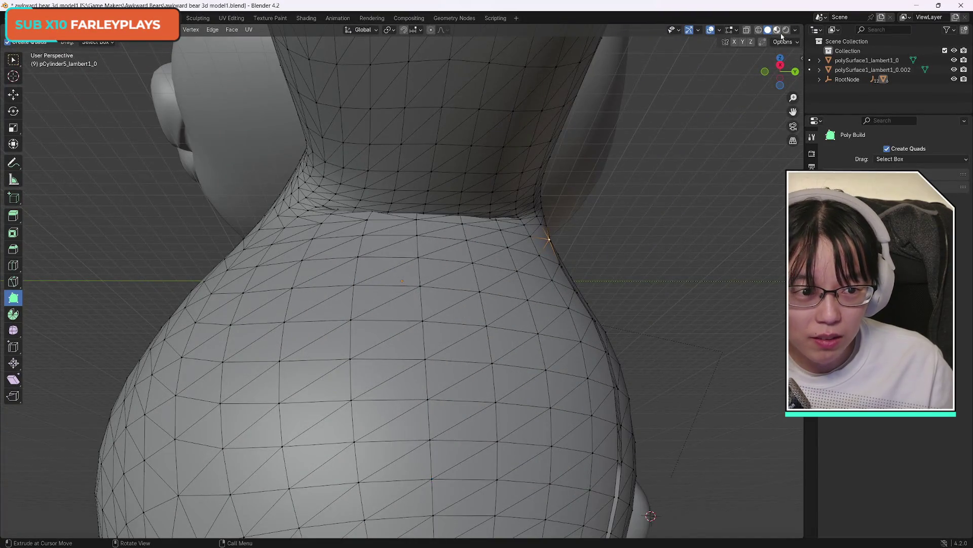
drag(780, 70, 773, 93)
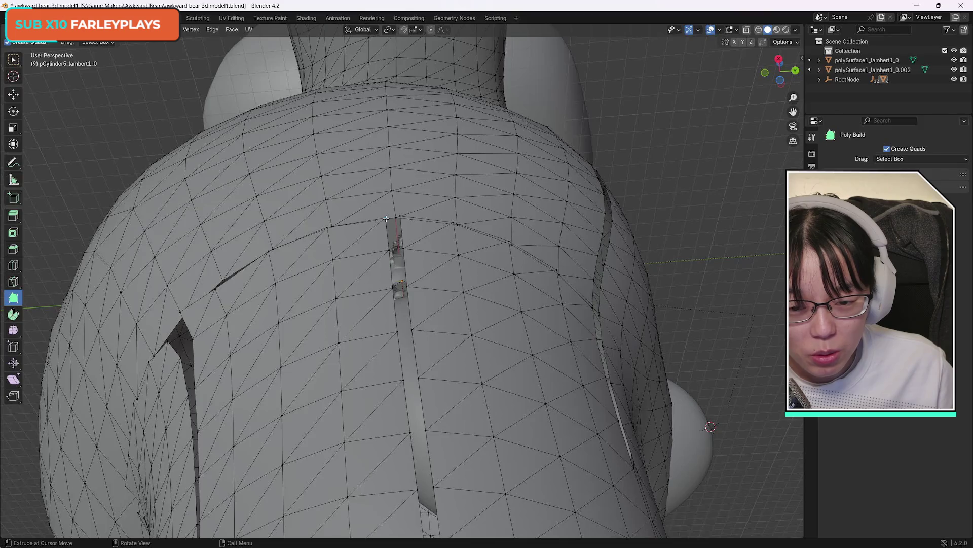
Extrude faces at the seam's top with Poly Build, undoing the stray triangle and vertex move
drag(386, 219, 396, 239)
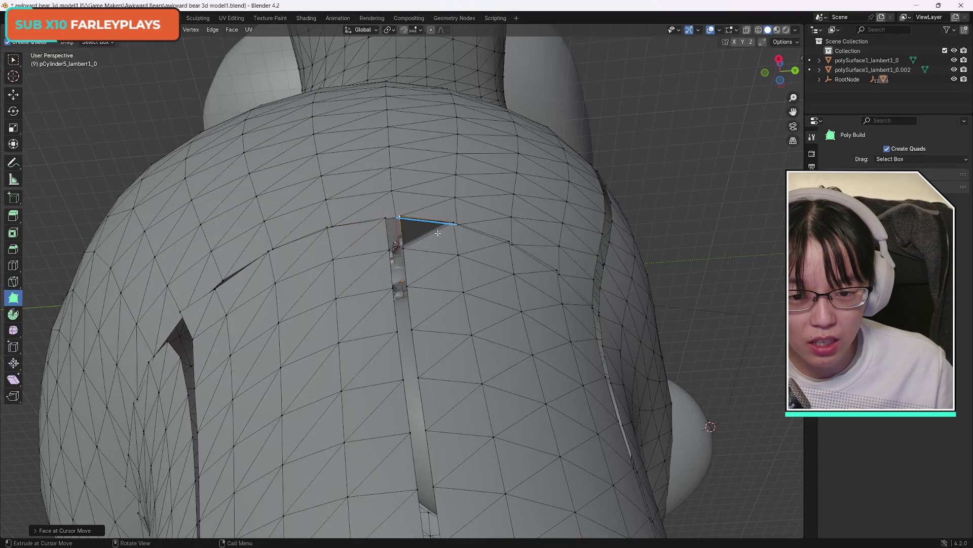
key(ctrl+z)
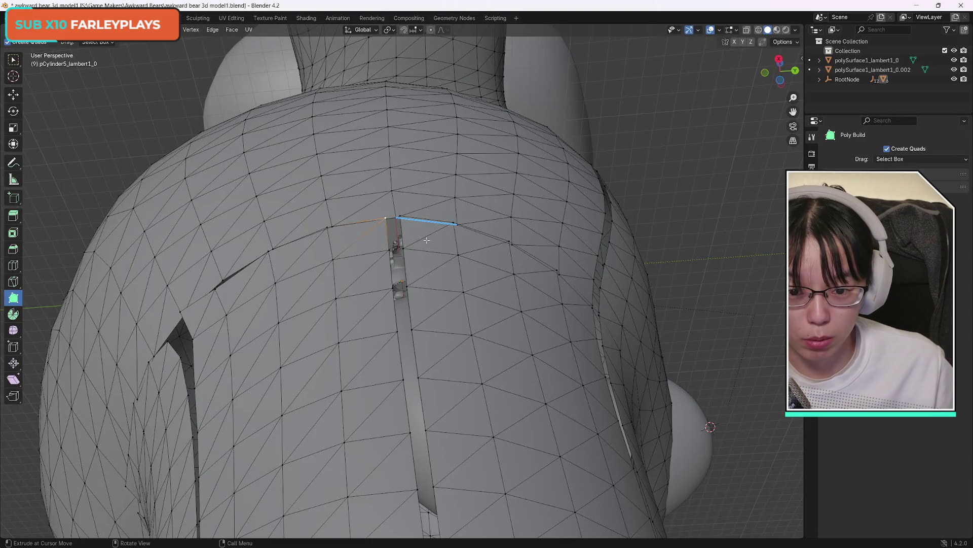
click(403, 249)
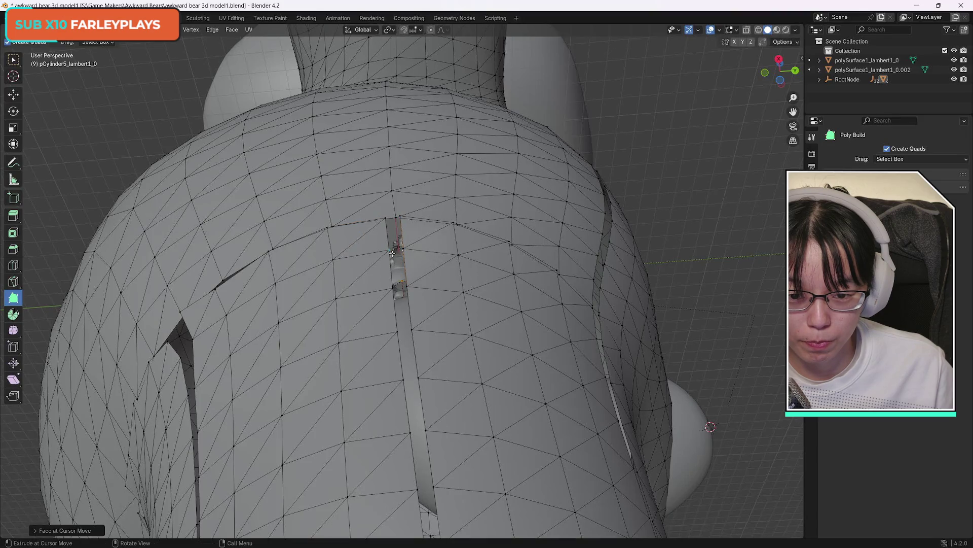
mouse_move(403, 250)
mouse_down()
mouse_move(388, 250)
mouse_move(402, 249)
mouse_move(409, 286)
mouse_up()
key(ctrl+z)
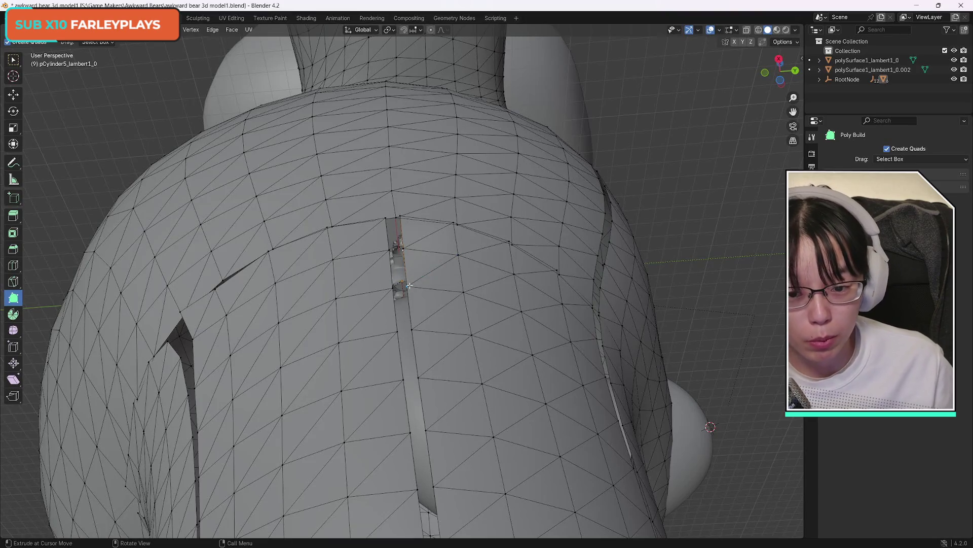
Retry extruding vertices inside the gap, keeping a small face fragment in the upper slit
ctrl+click(405, 285)
ctrl+click(402, 252)
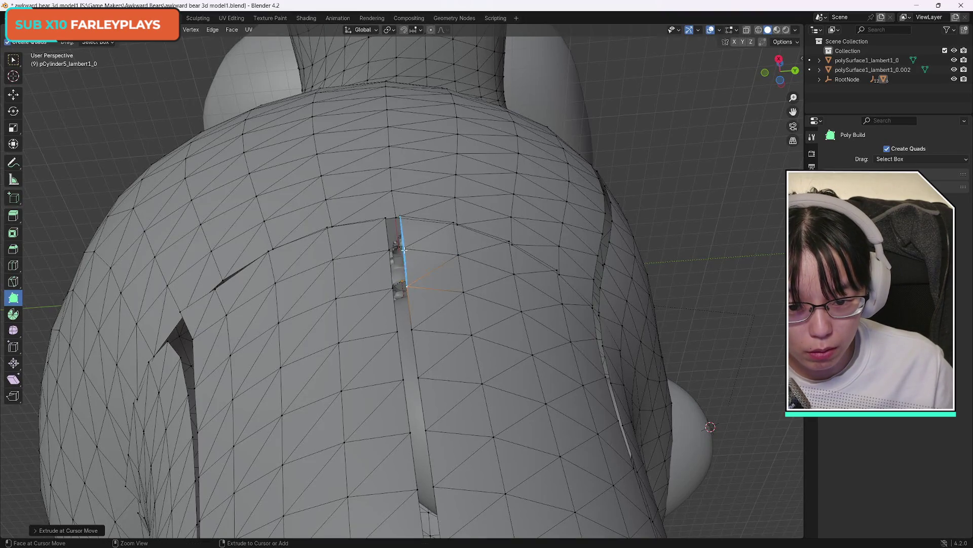
key(ctrl+z)
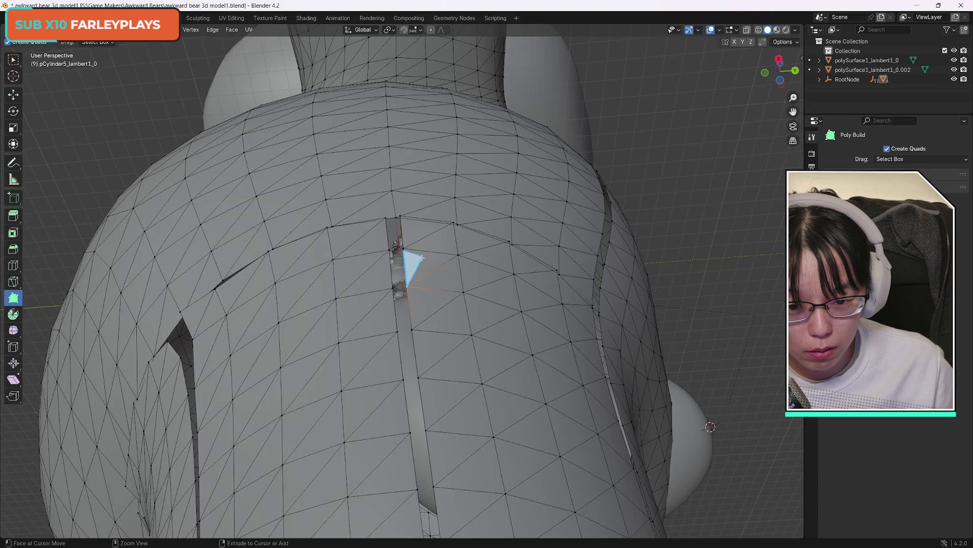
ctrl+click(402, 249)
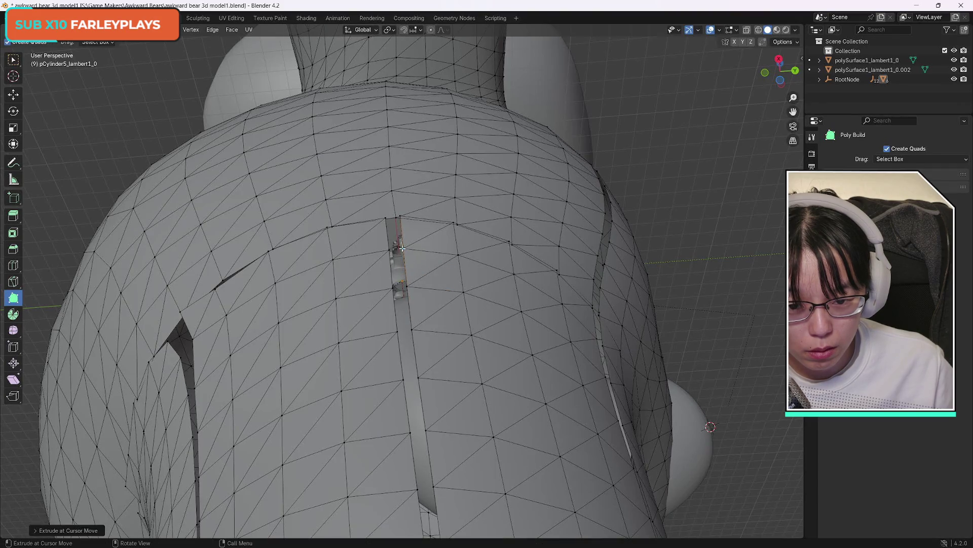
key(ctrl+z)
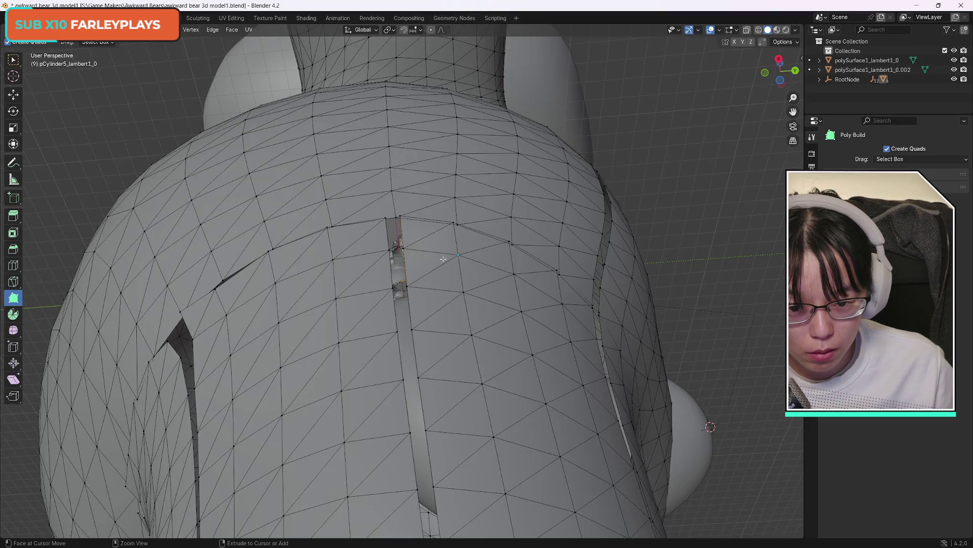
ctrl+click(404, 249)
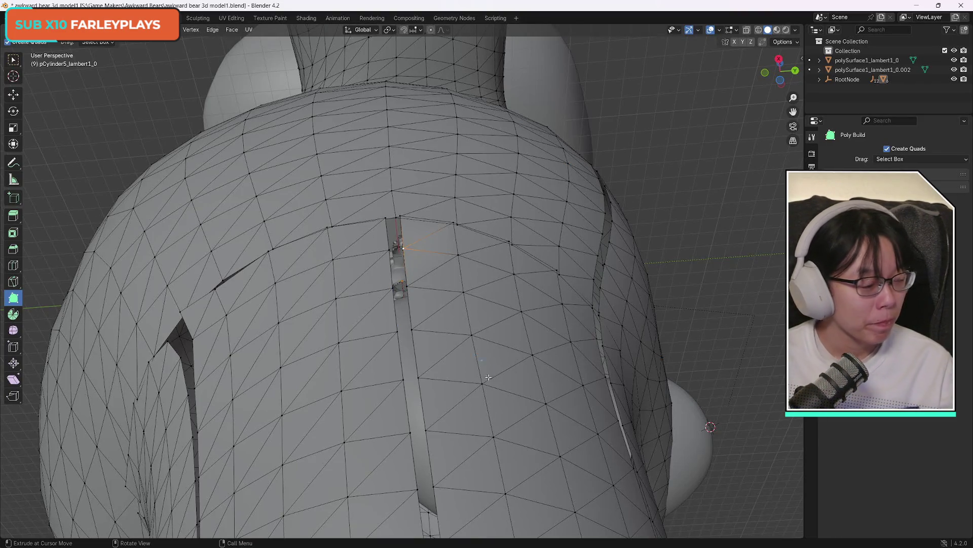
scroll(466, 409, down, 10)
scroll(466, 409, up, 10)
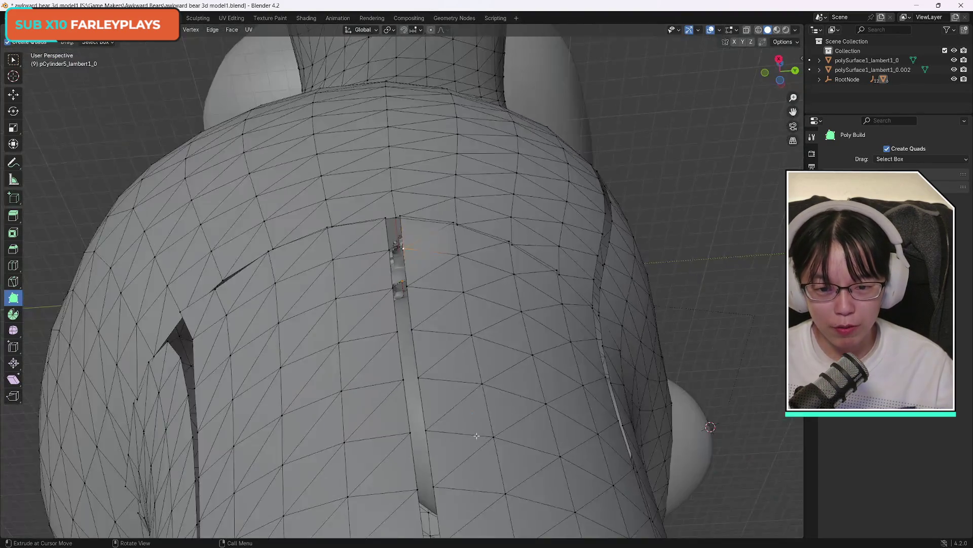
scroll(458, 432, down, 10)
Zoom out and orbit to frame the whole bear from the front
drag(781, 71, 796, 96)
scroll(311, 278, up, 10)
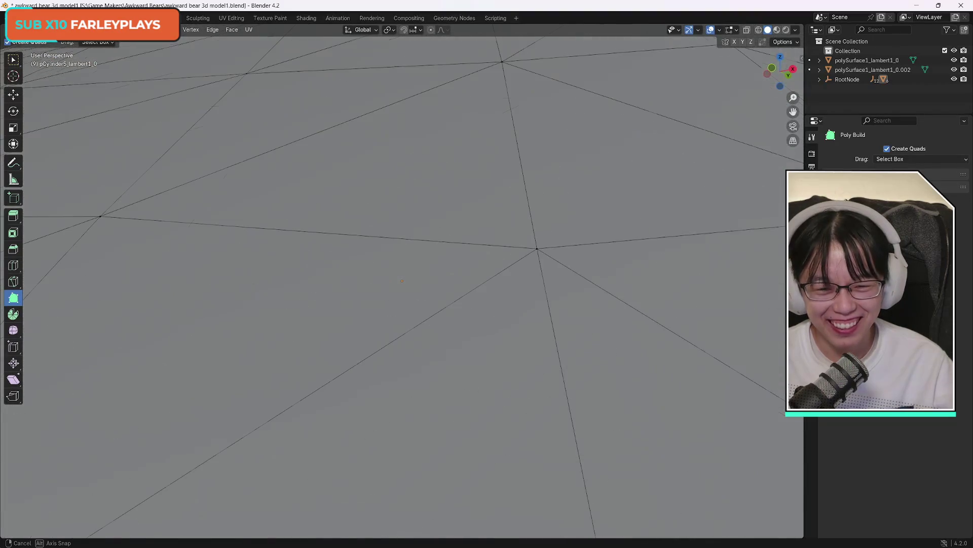
scroll(337, 269, down, 8)
drag(781, 71, 764, 84)
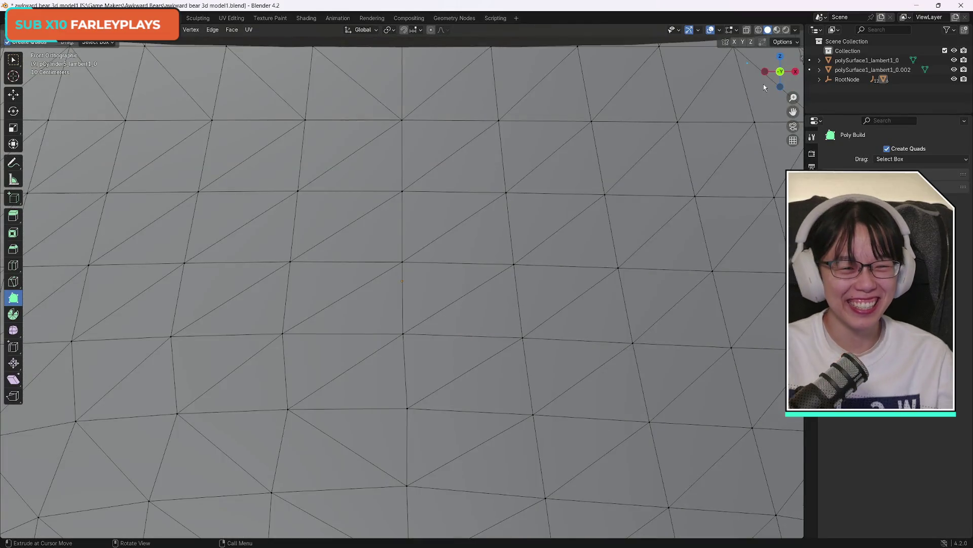
scroll(436, 279, up, 3)
scroll(437, 279, down, 8)
scroll(436, 286, down, 10)
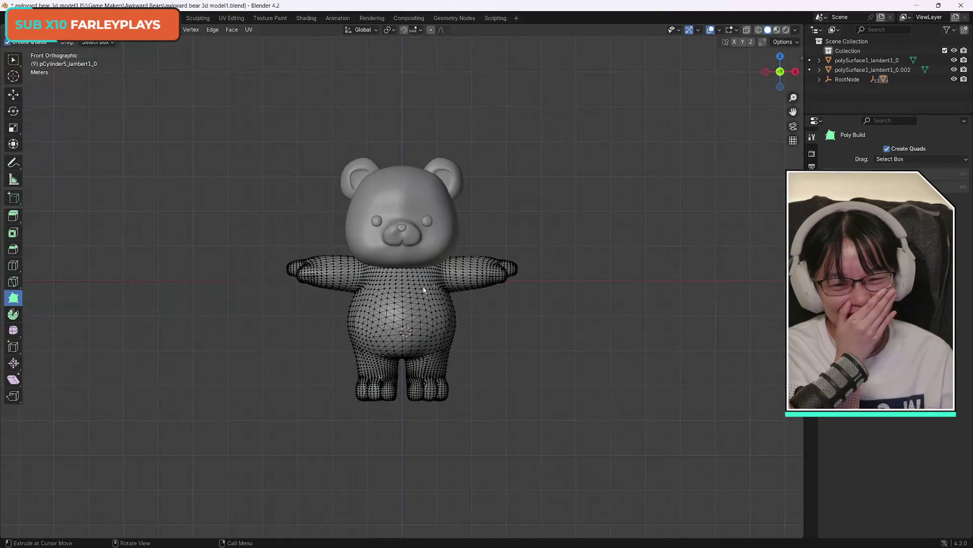
scroll(425, 290, up, 8)
scroll(406, 356, up, 6)
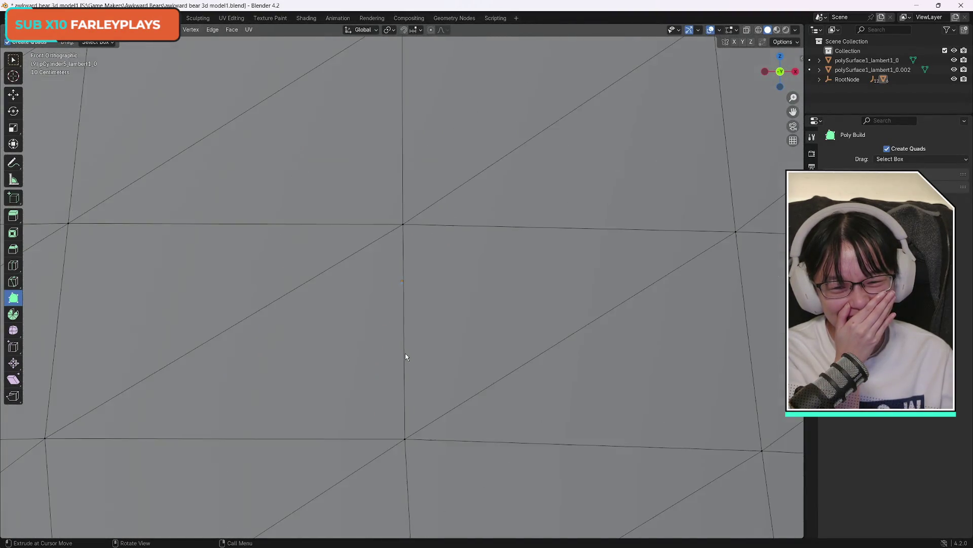
scroll(406, 357, down, 12)
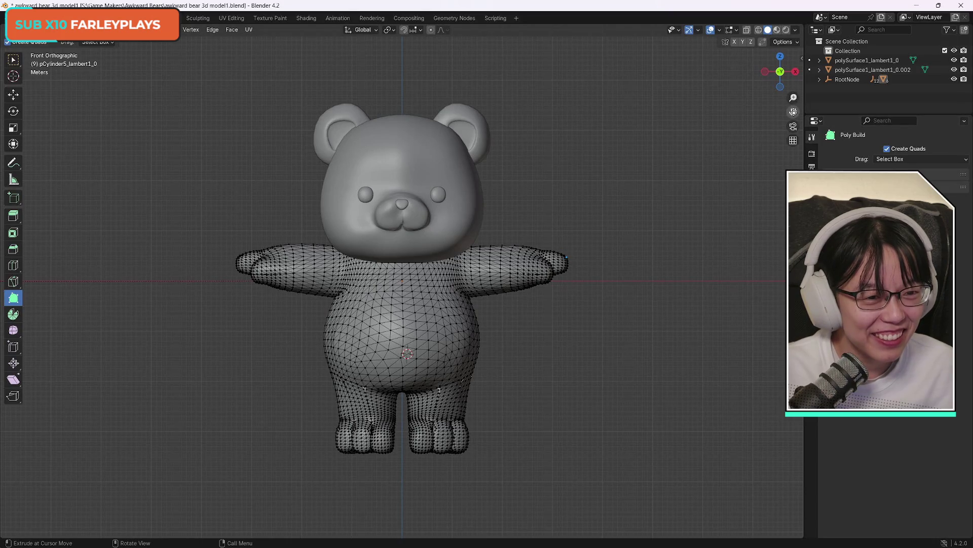
Tilt the front view into perspective, then bring the Human Meta Rig tutorial window forward
drag(781, 71, 599, 75)
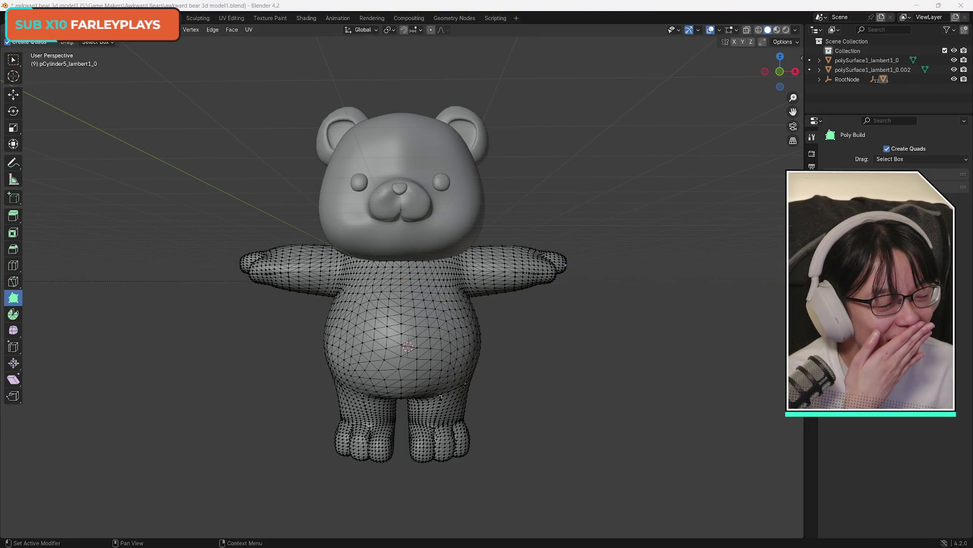
key(alt+Tab)
mouse_move(948, 109)
mouse_down()
mouse_move(622, 44)
mouse_move(499, 45)
mouse_move(547, 46)
mouse_up()
click(537, 364)
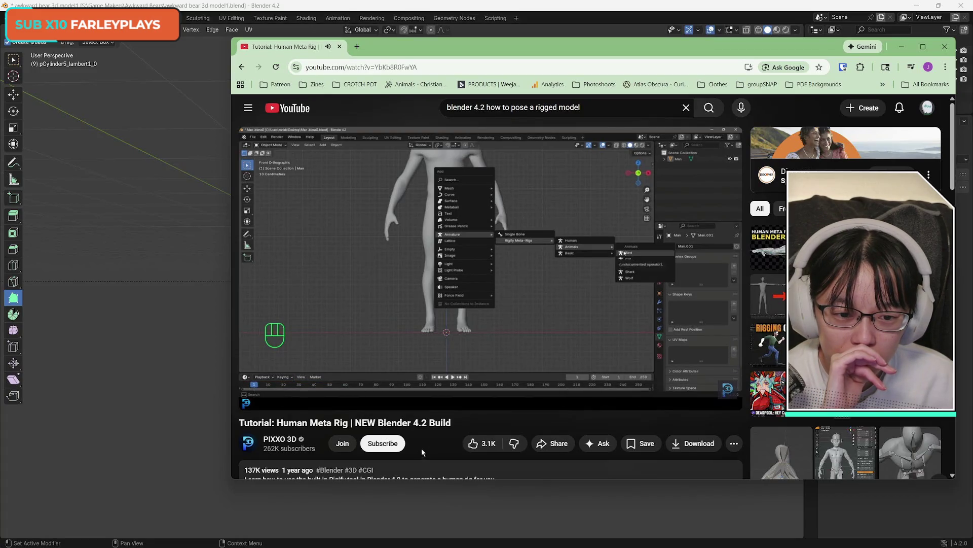
click(379, 385)
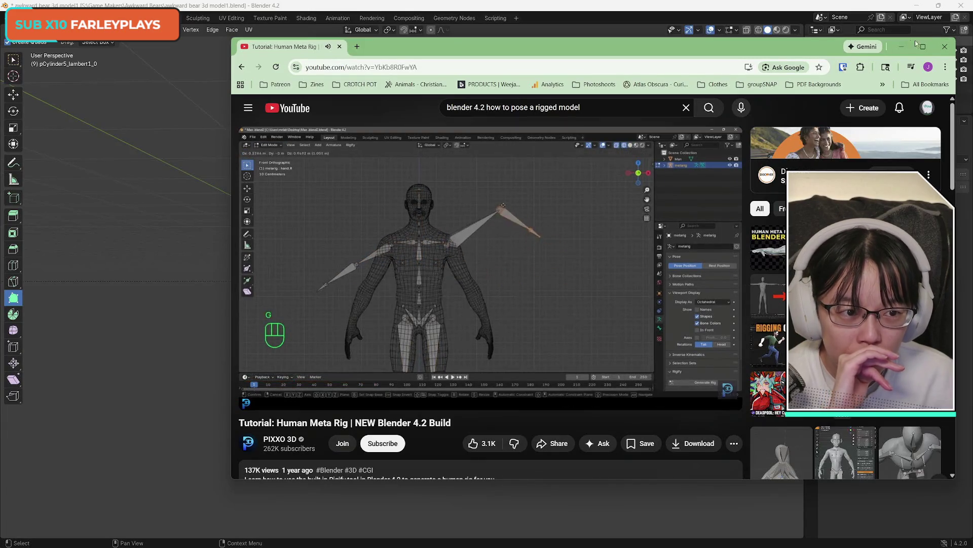
key(space)
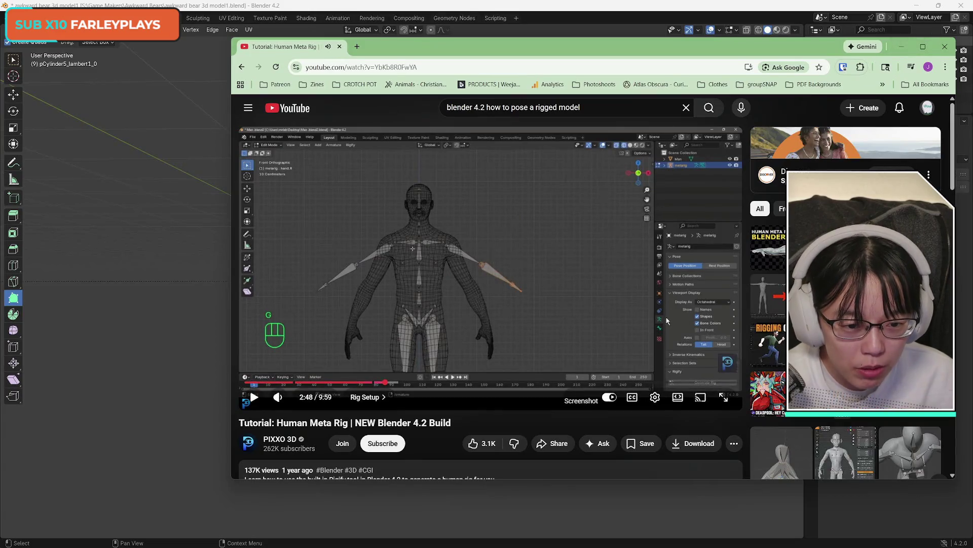
click(902, 47)
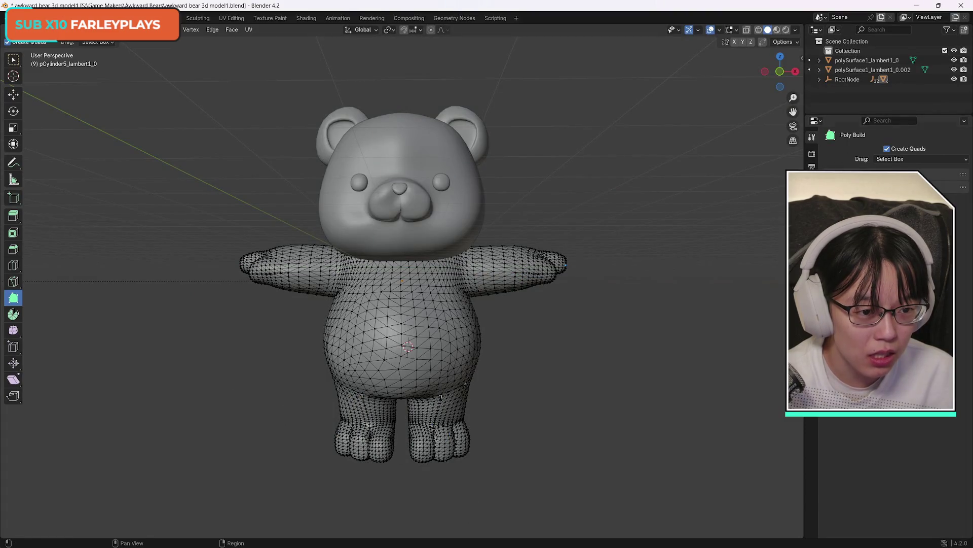
Leave edit mode for object mode and briefly check the tutorial window before hiding it
key(Tab)
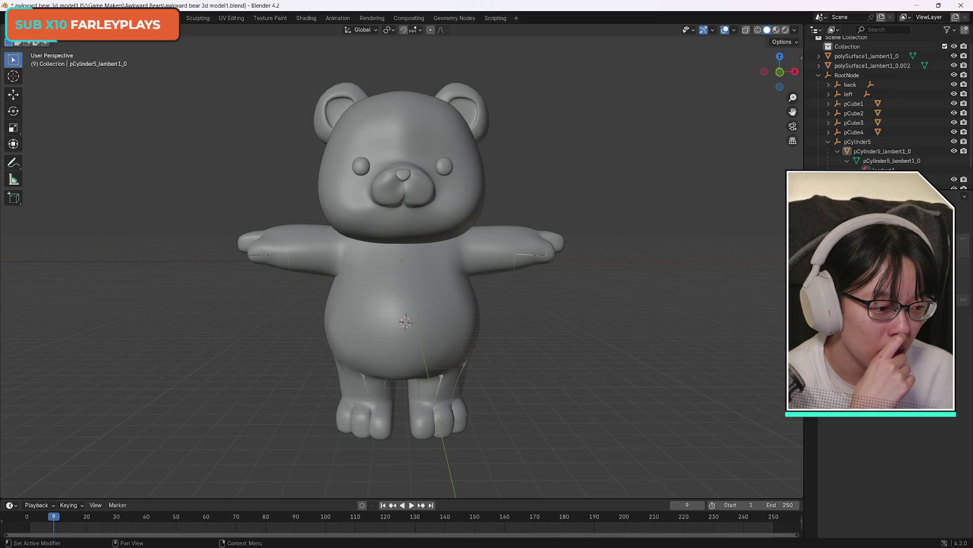
key(alt+Tab)
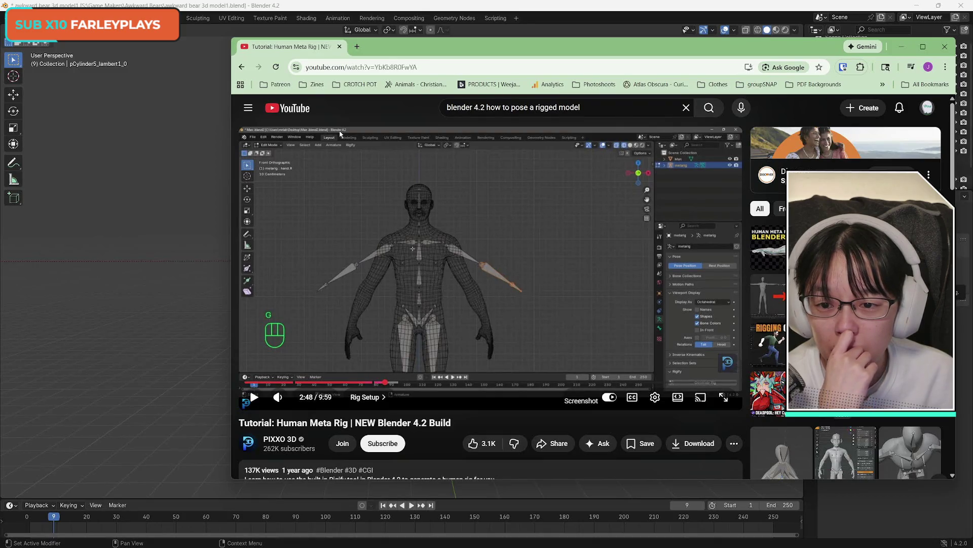
click(31, 30)
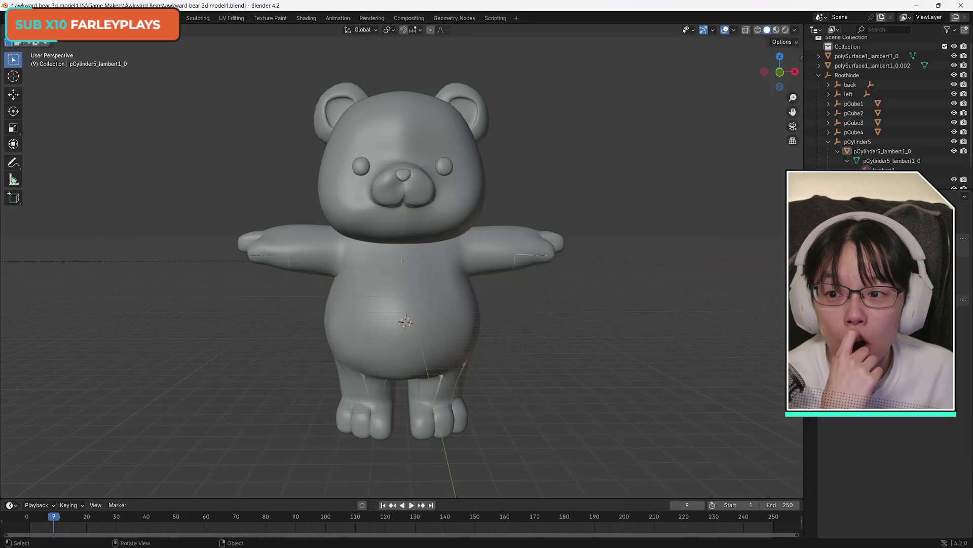
Switch the bear back into Edit Mode and bring the Chrome tutorial window forward
click(30, 29)
click(58, 50)
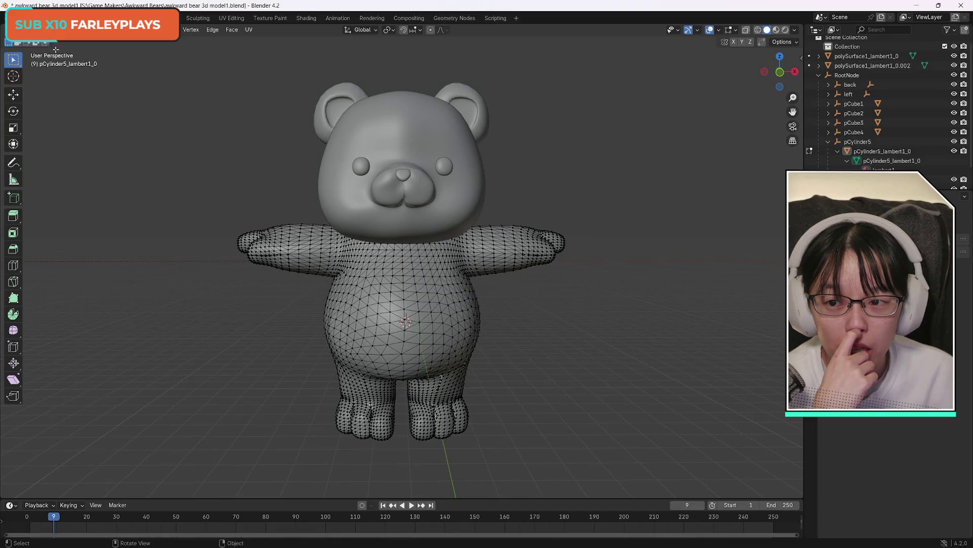
mouse_move(471, 546)
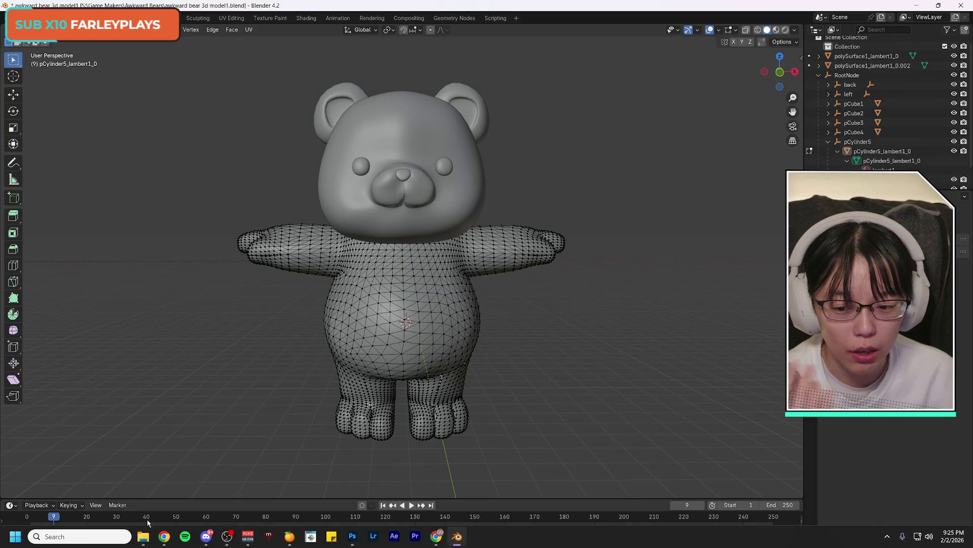
click(163, 536)
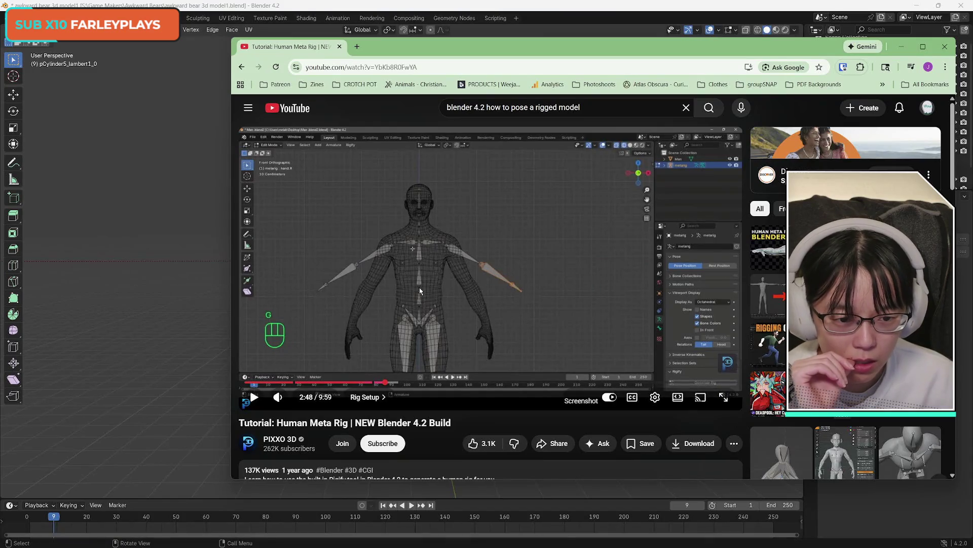
Resume playing the tutorial video and shift the browser window slightly left
click(418, 287)
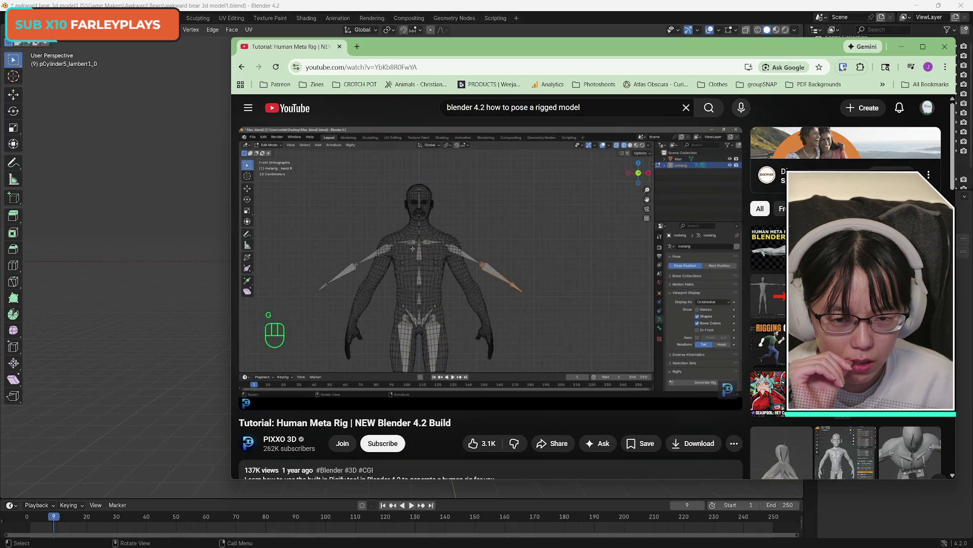
click(477, 283)
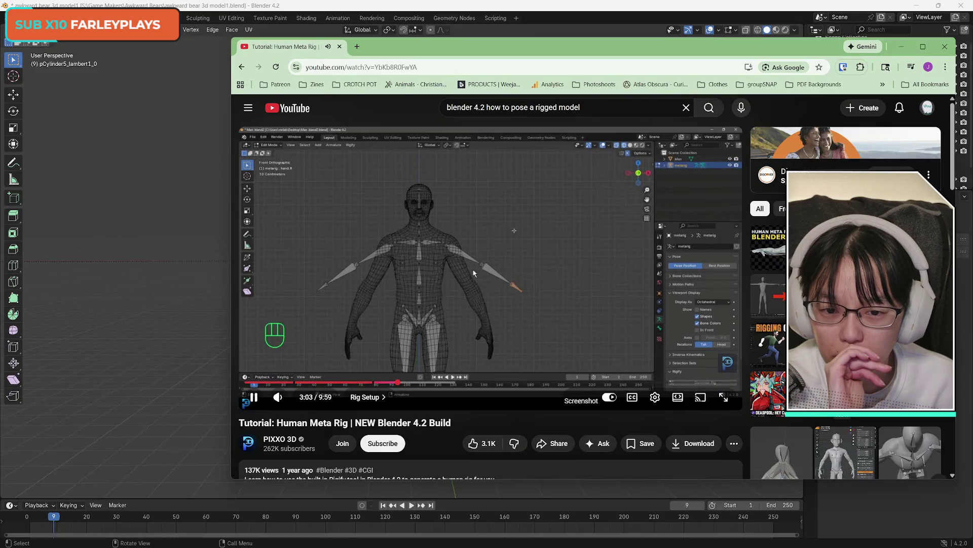
drag(468, 55, 458, 61)
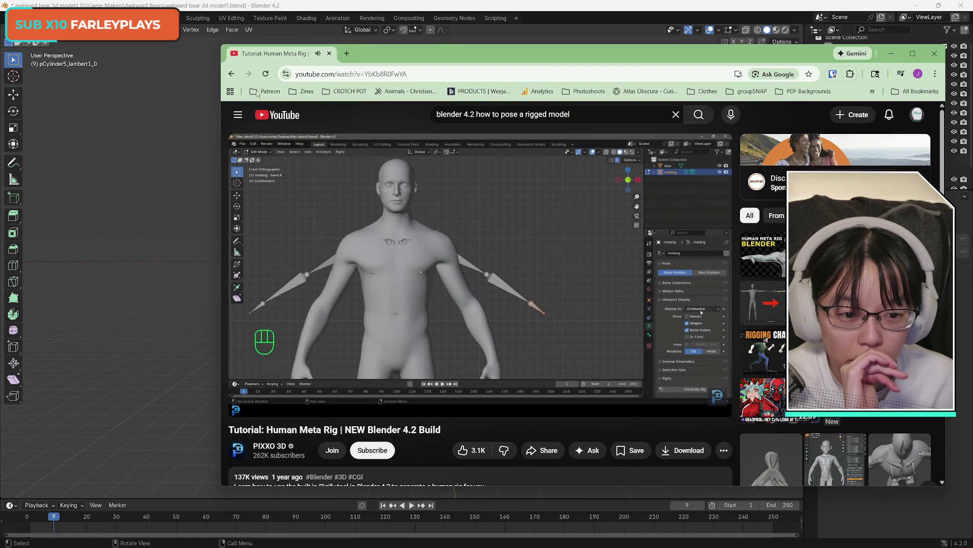
Jump the tutorial back to Rig Setup at 3:06, pause it, then hide the browser
click(390, 370)
click(390, 393)
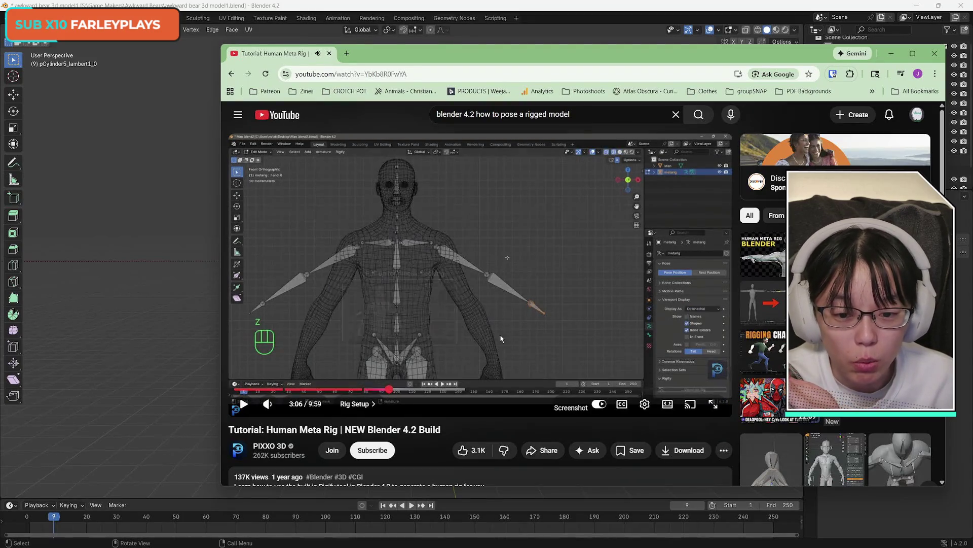
click(562, 324)
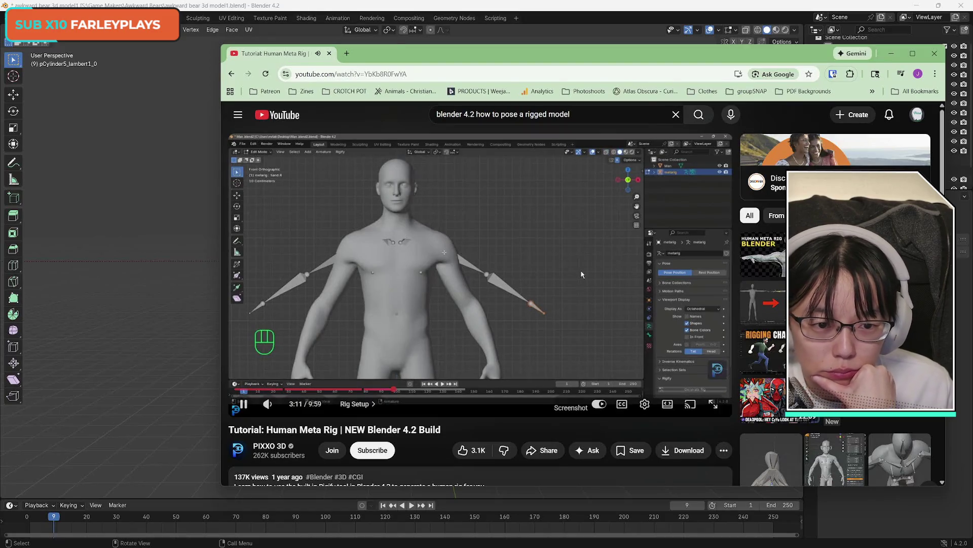
click(638, 207)
drag(756, 58, 815, 64)
click(950, 58)
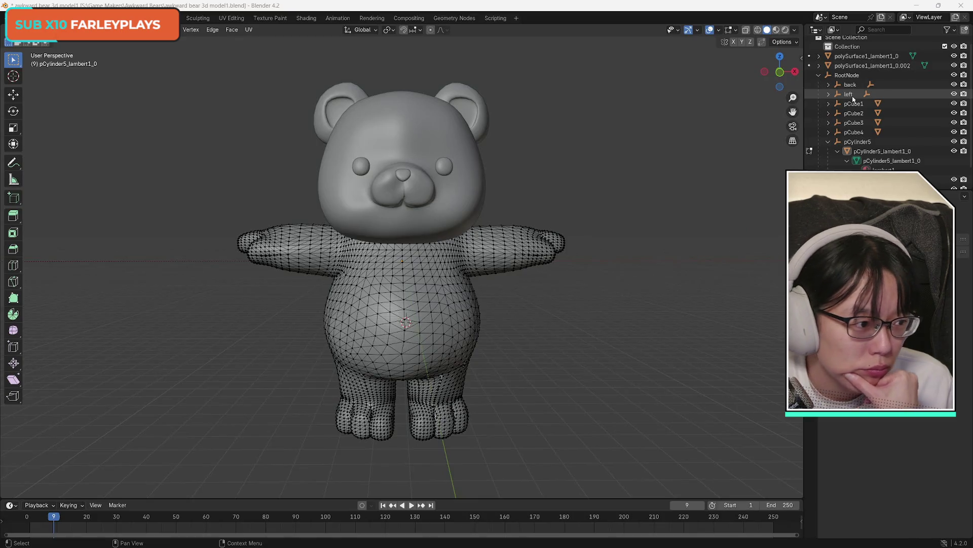
Turn on X-axis mirror editing and look through the selectability, mode and Select menus
click(734, 42)
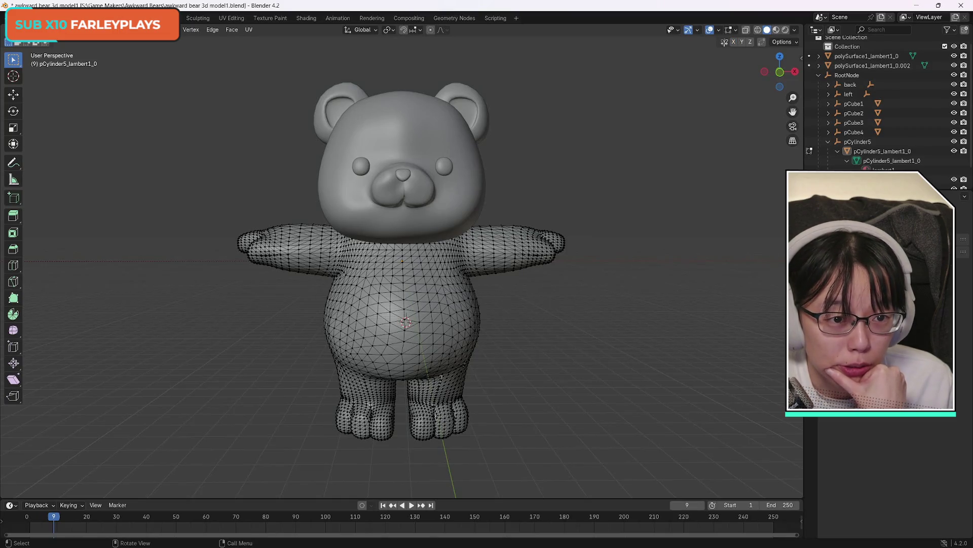
click(678, 31)
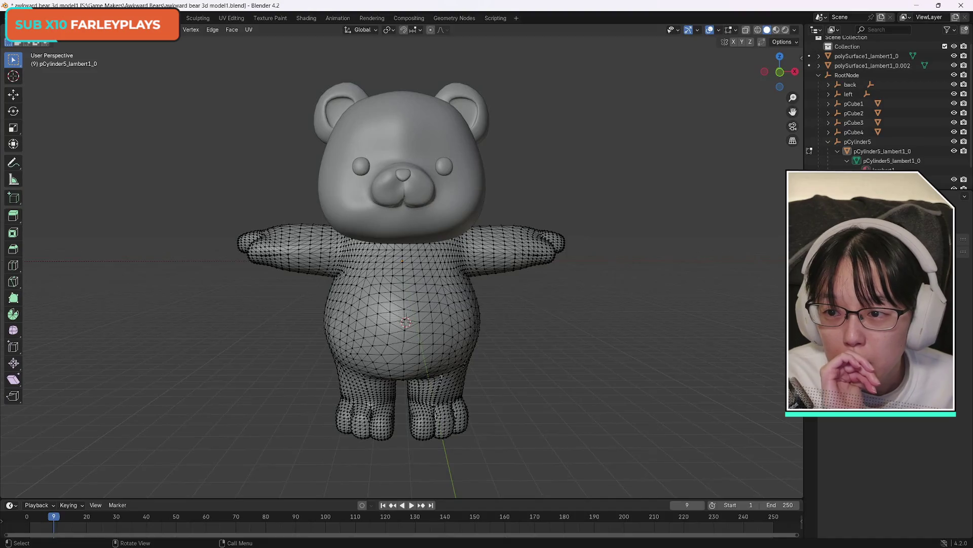
click(48, 30)
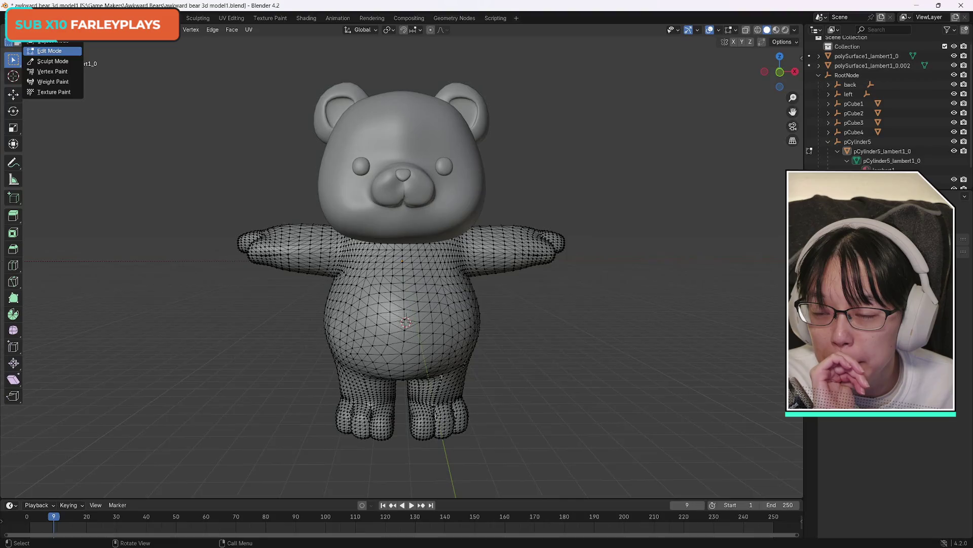
key(Escape)
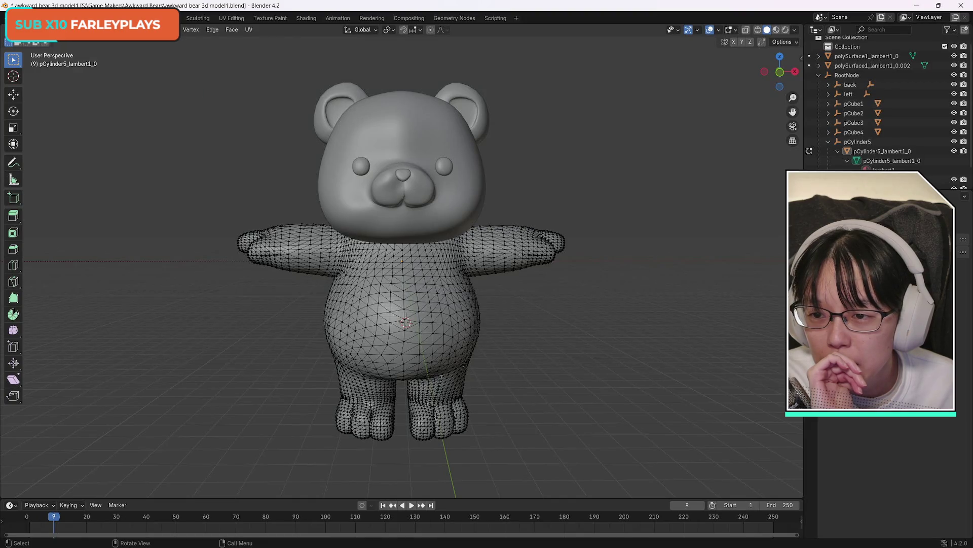
click(131, 29)
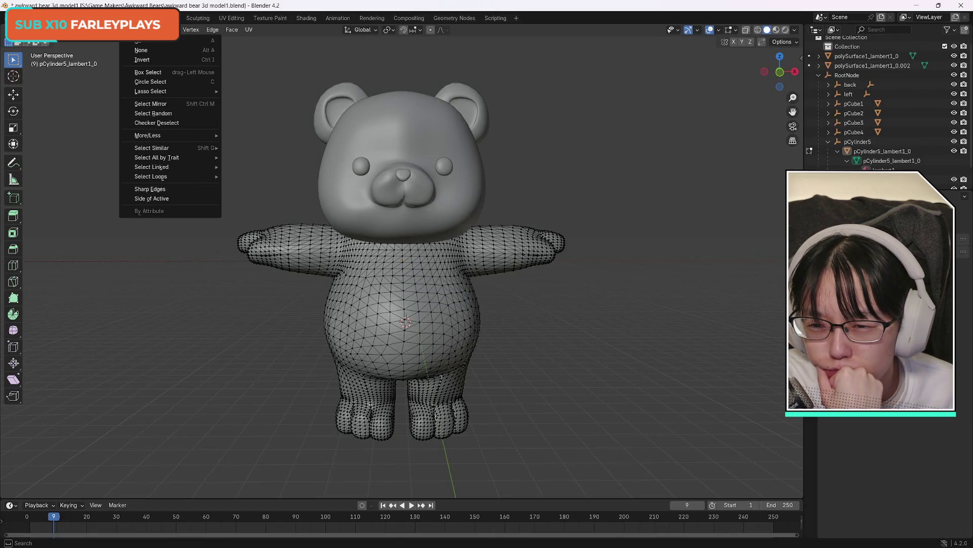
mouse_move(153, 29)
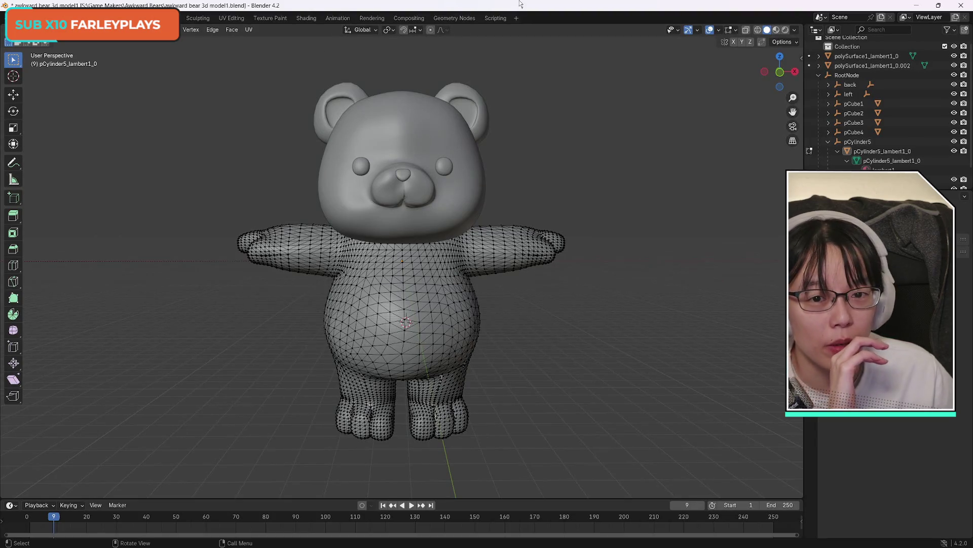
Orbit and zoom onto the body seam, then switch to the Move and Rotate tools
drag(779, 77, 852, 74)
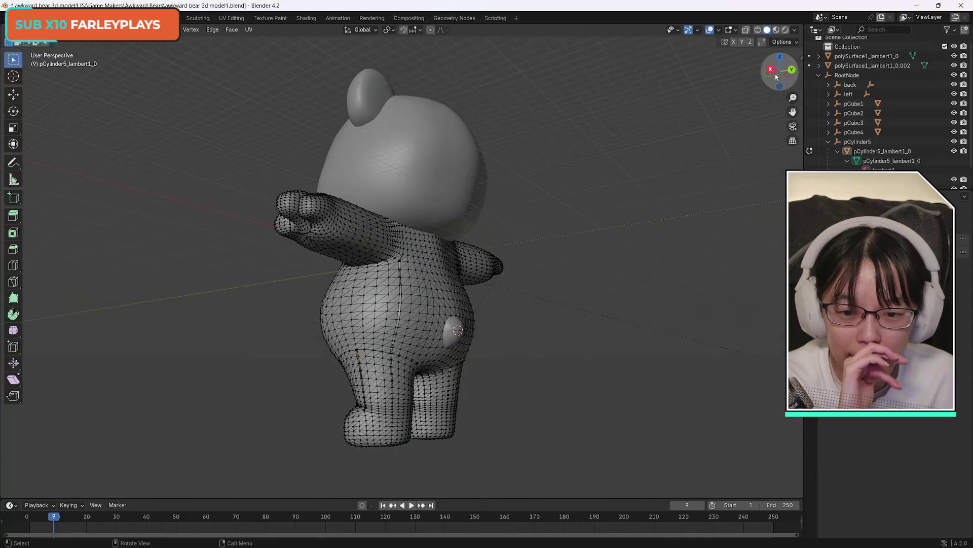
scroll(397, 286, up, 10)
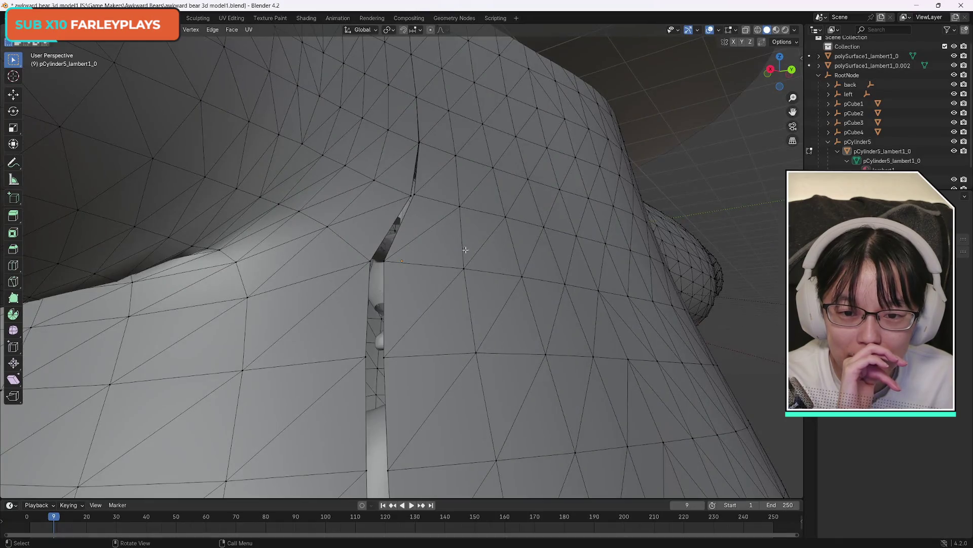
drag(780, 70, 806, 73)
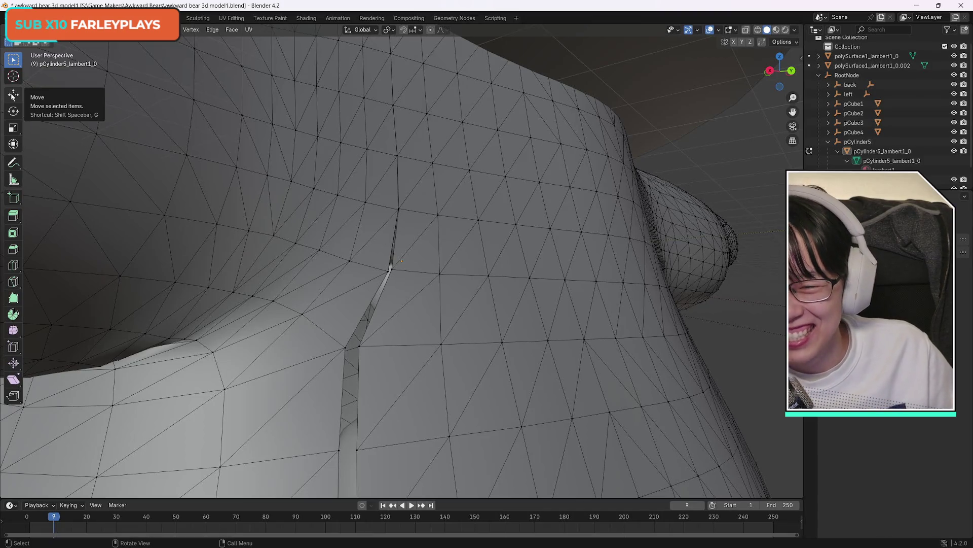
click(13, 95)
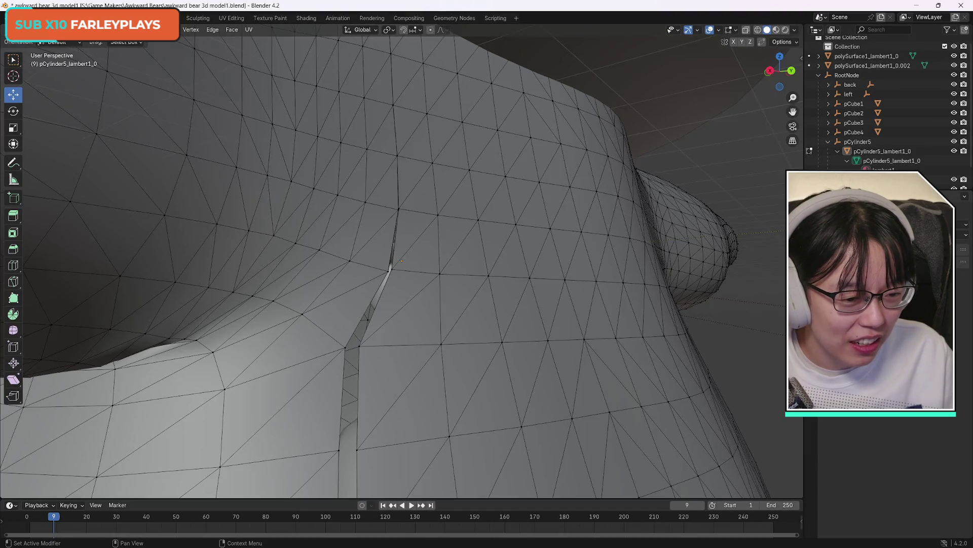
click(13, 111)
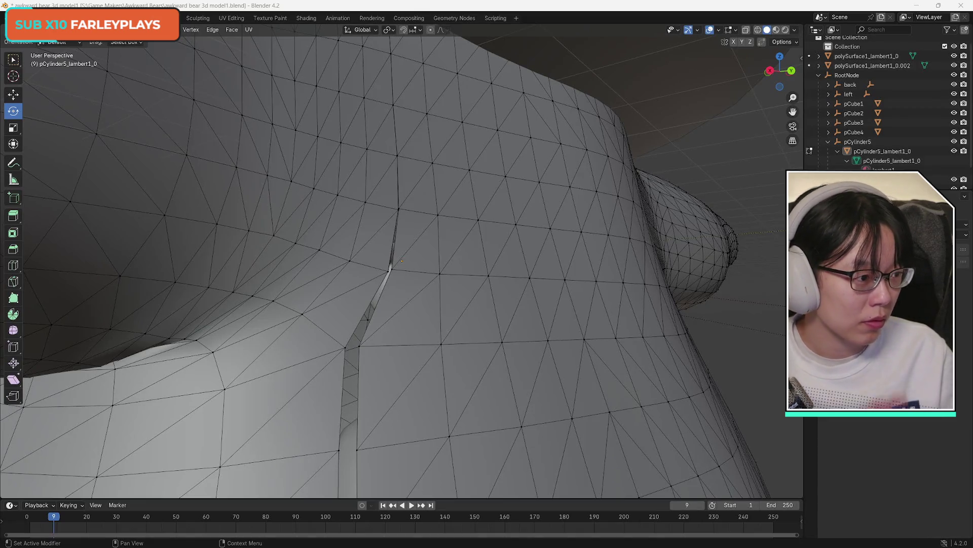
key(alt+Tab)
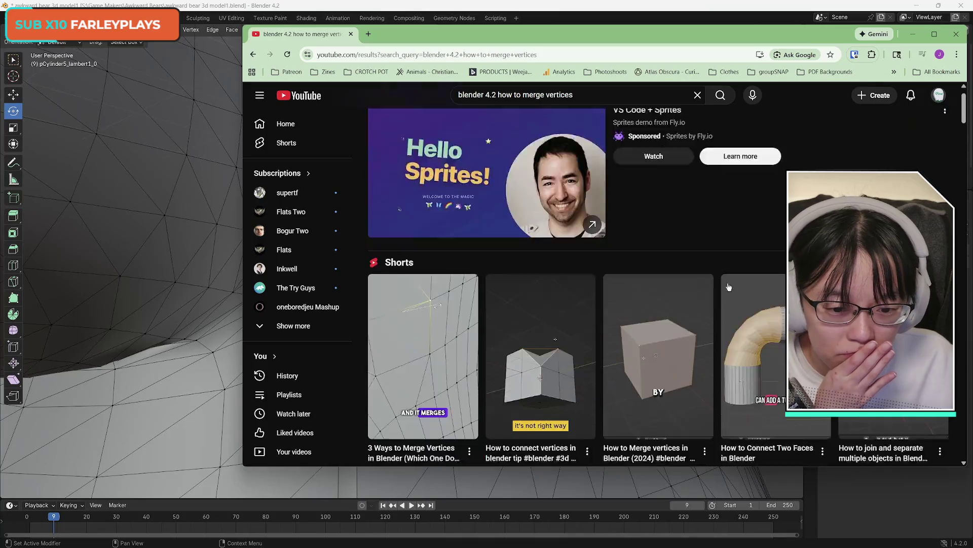
Scroll the merge-vertices search results down to the Shorts shelf, then return to Blender
scroll(729, 287, down, 5)
scroll(713, 357, down, 3)
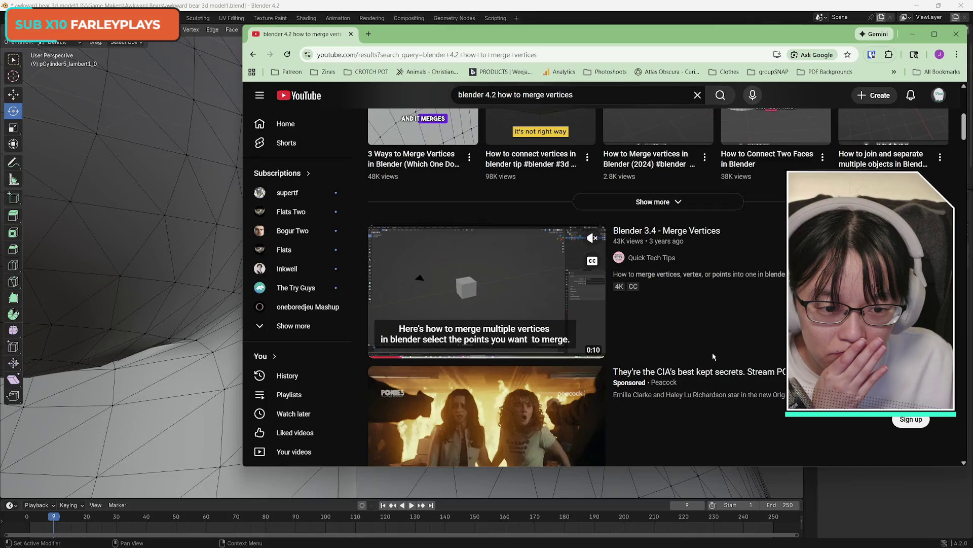
scroll(713, 352, up, 6)
scroll(714, 352, down, 4)
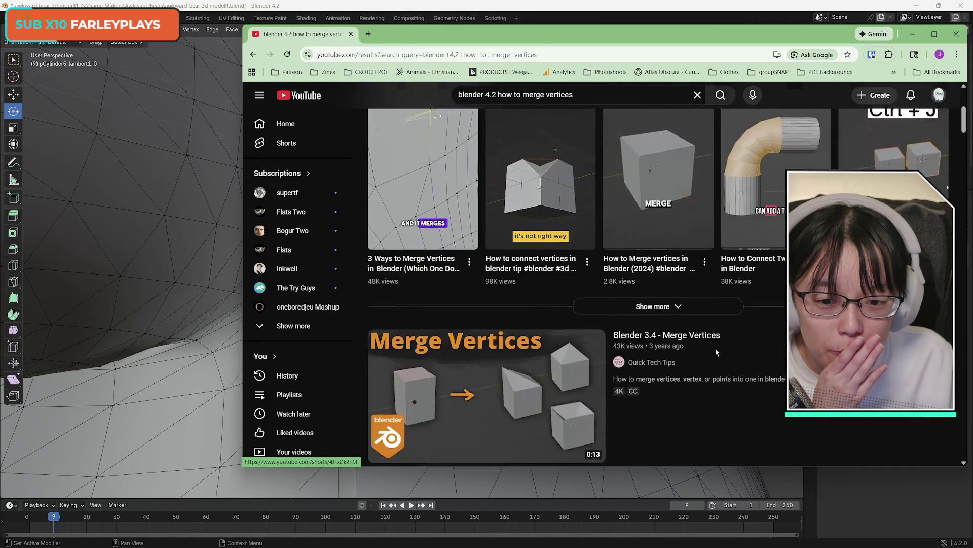
scroll(715, 352, down, 3)
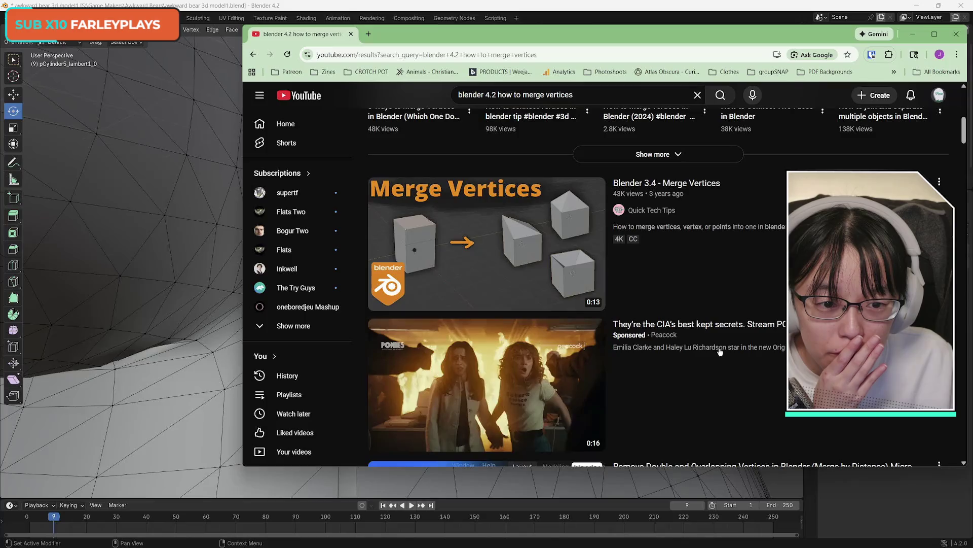
scroll(698, 335, down, 4)
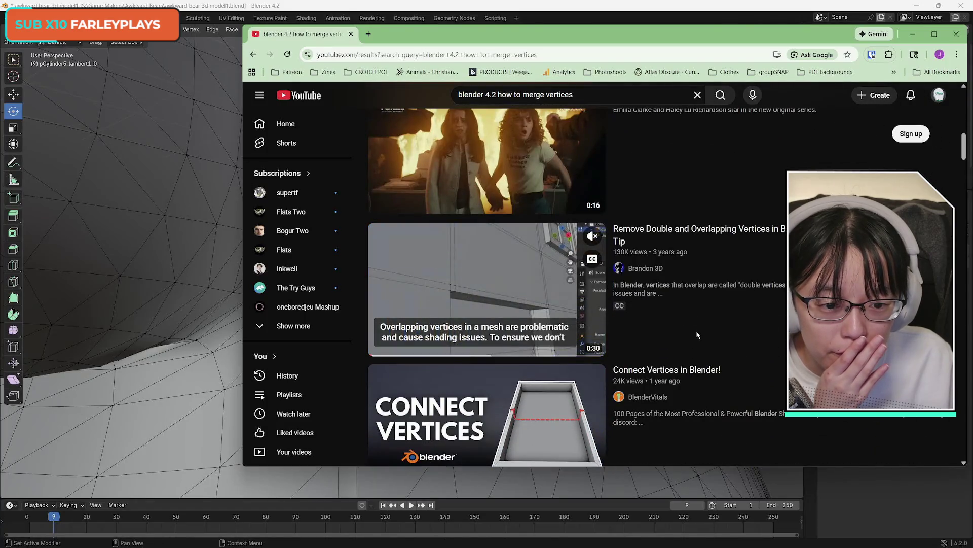
scroll(697, 334, down, 3)
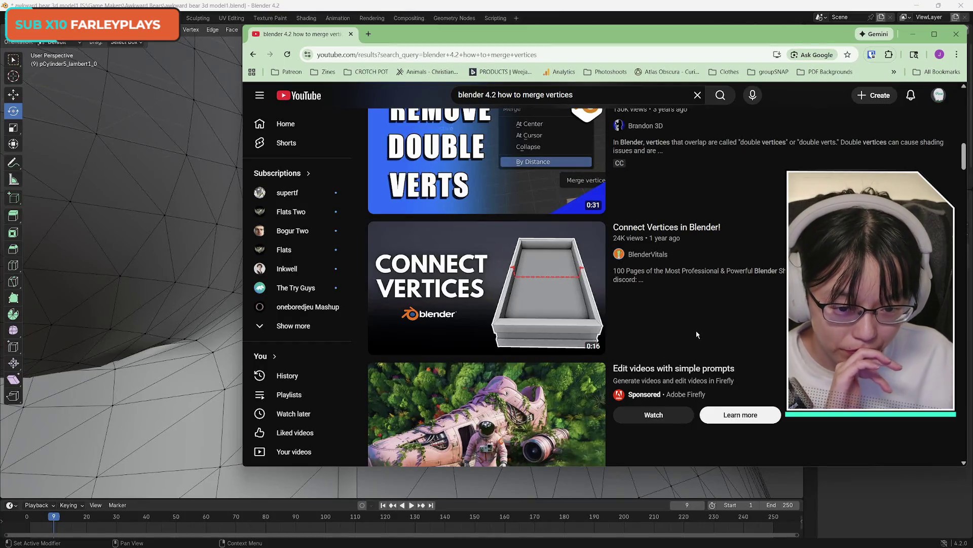
scroll(697, 334, down, 7)
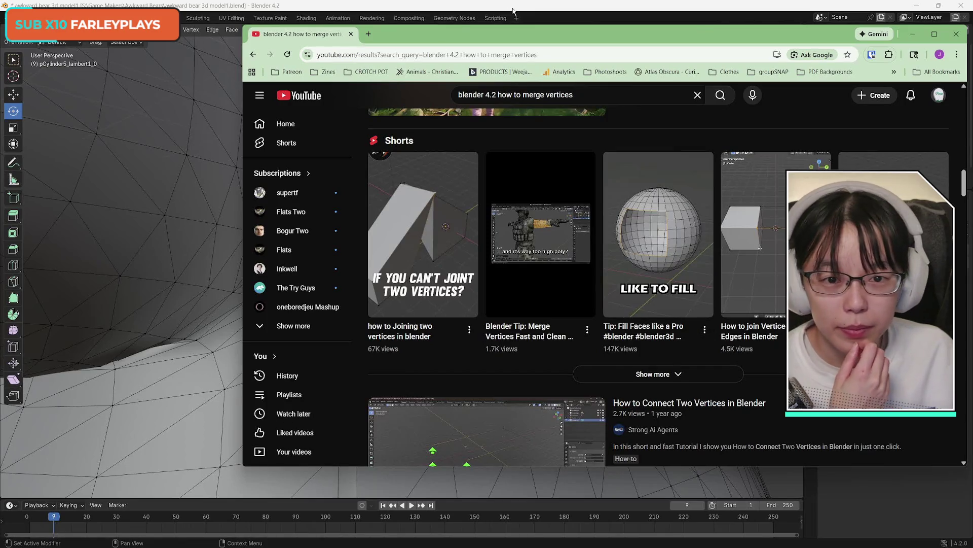
key(alt+Tab)
key(w)
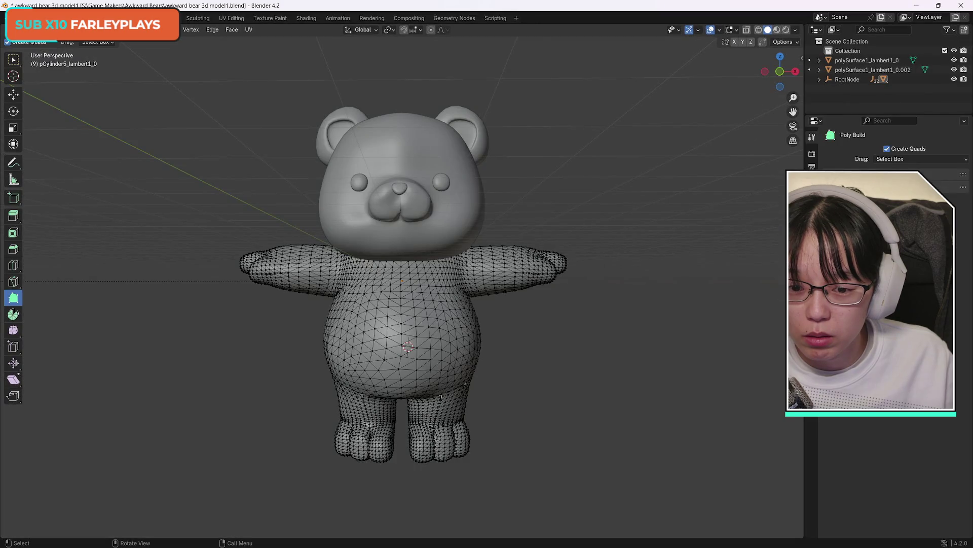
Orbit and zoom onto the seam on the bear's back and switch to plain selection
mouse_move(781, 71)
mouse_down()
mouse_move(720, 73)
mouse_move(658, 122)
mouse_up()
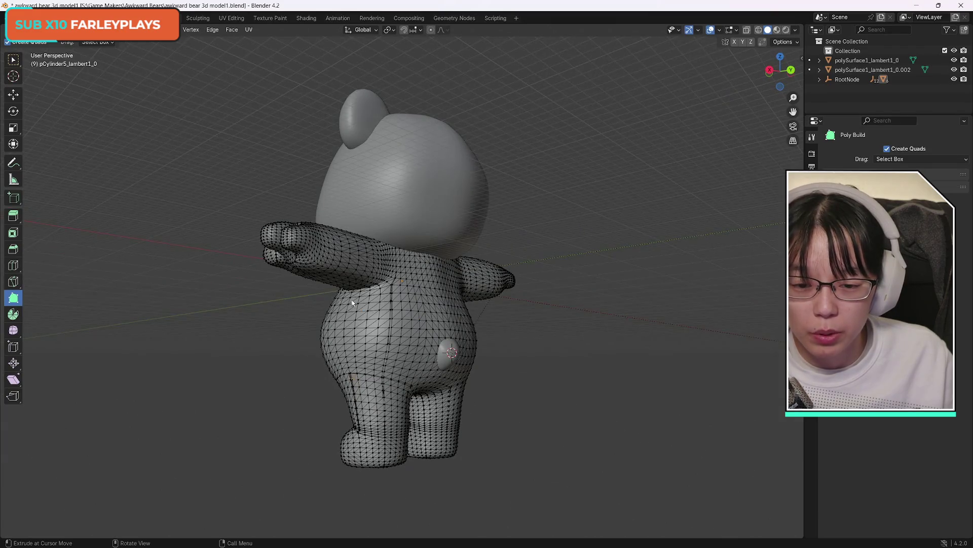
scroll(372, 315, up, 5)
scroll(371, 314, up, 5)
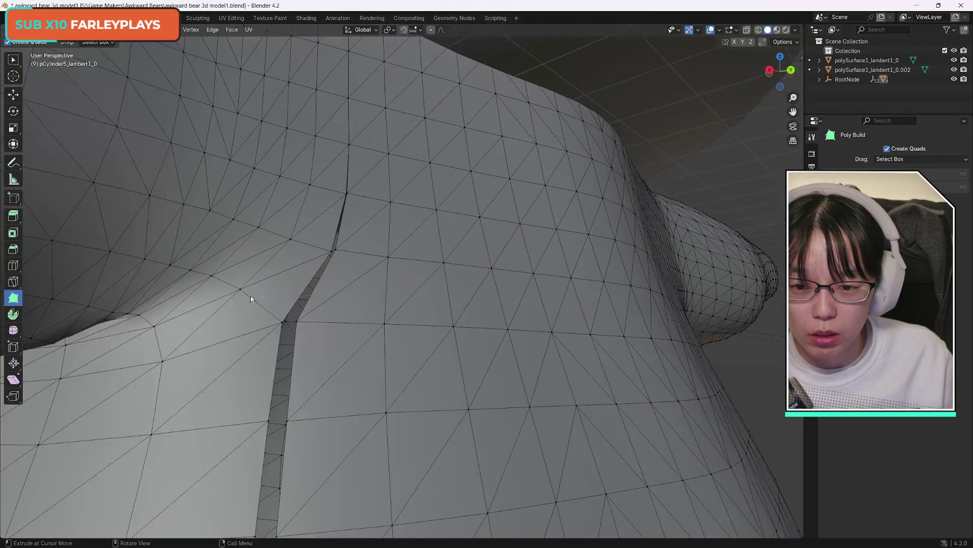
click(13, 60)
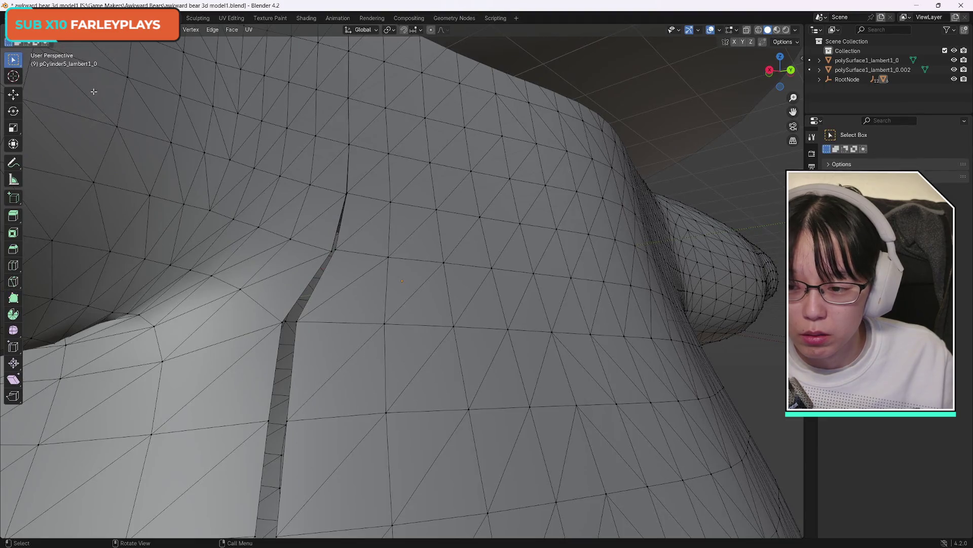
Select the upper and lower vertices at the top end of the seam gap
click(348, 195)
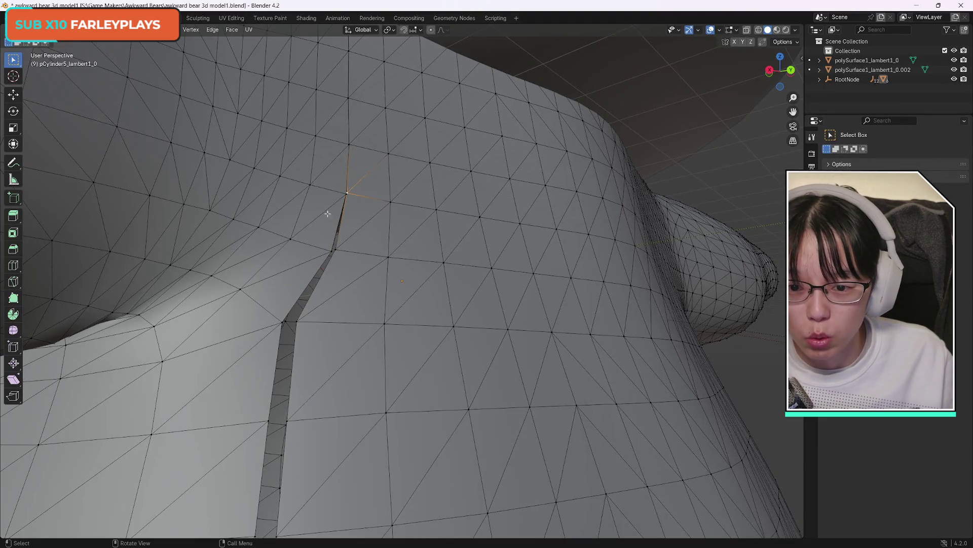
shift+click(336, 249)
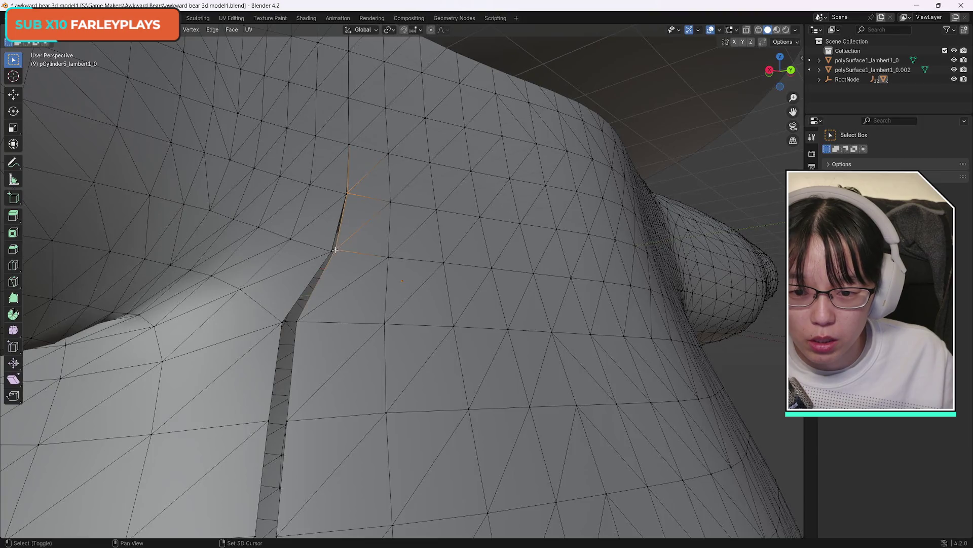
shift+click(331, 251)
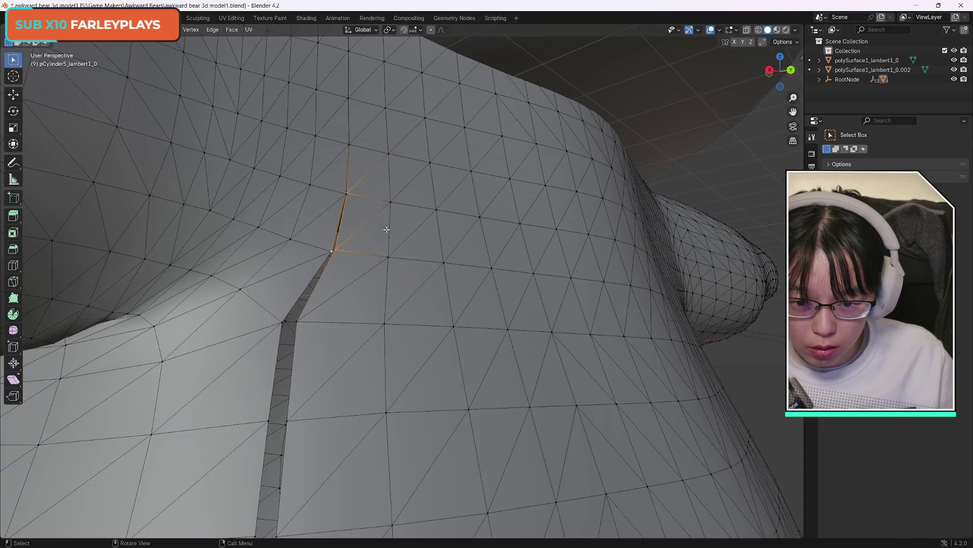
click(349, 198)
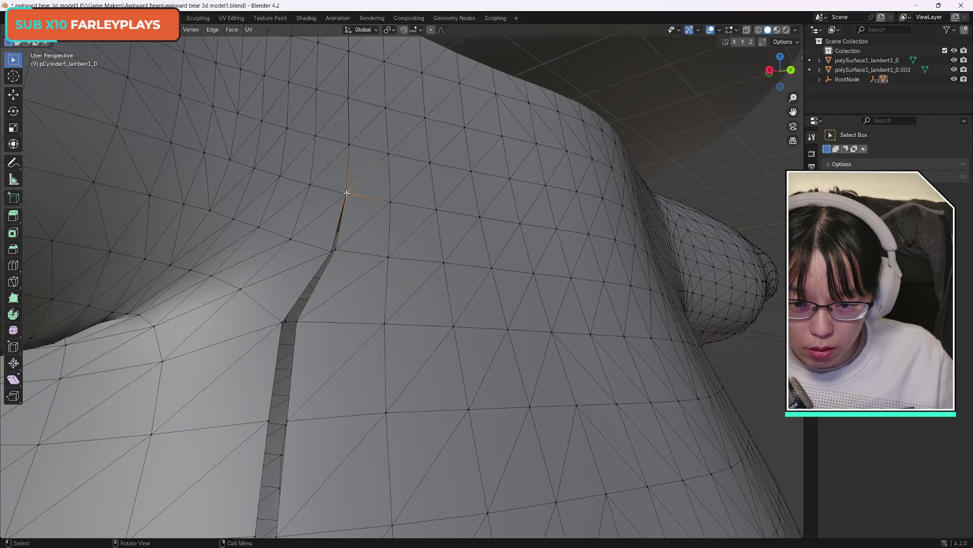
shift+click(334, 249)
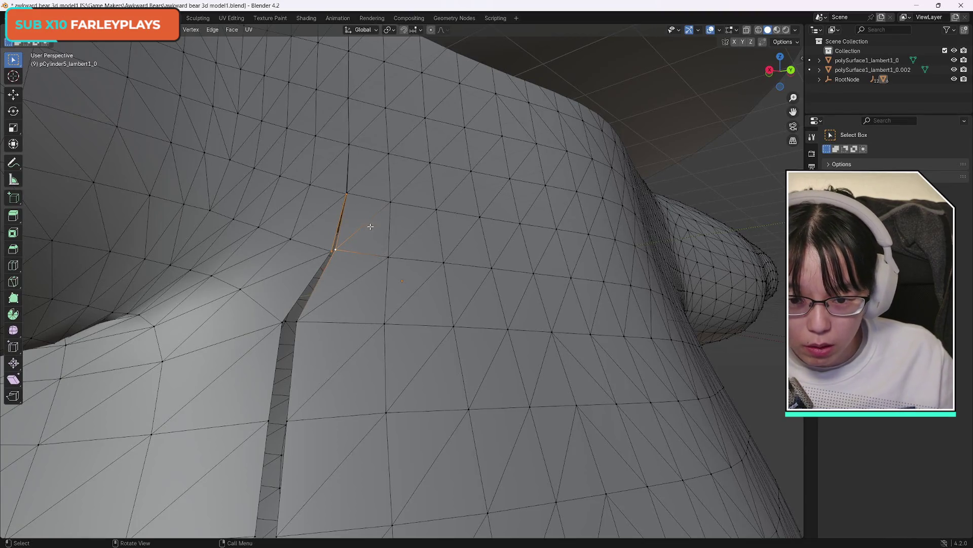
shift+click(335, 247)
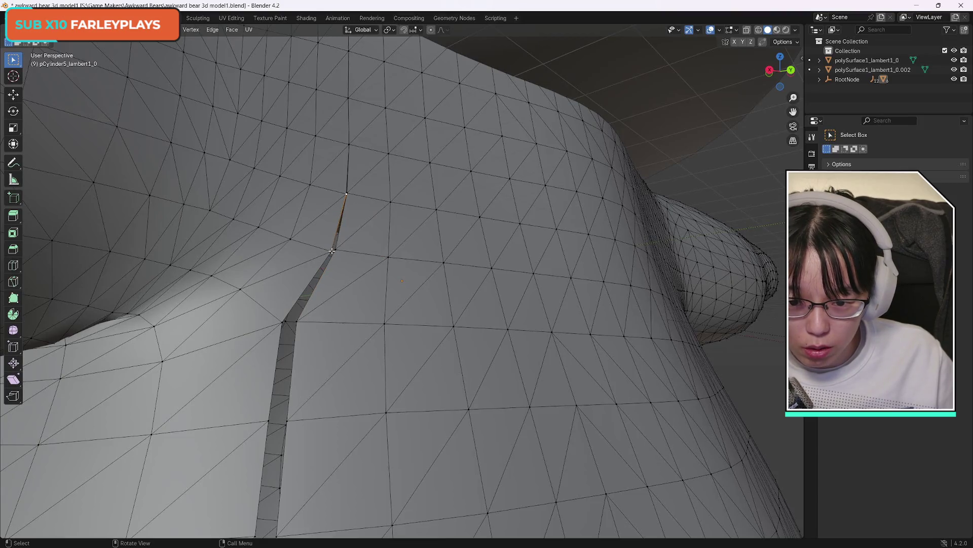
shift+click(335, 249)
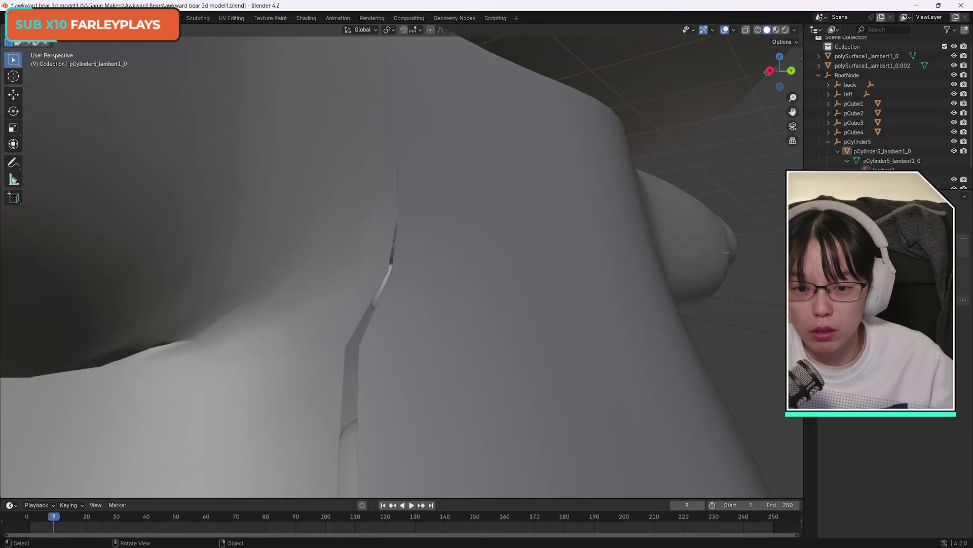
Select the body mesh pCylinder5 and view the bear from behind in the Sculpting workspace
click(398, 168)
click(399, 167)
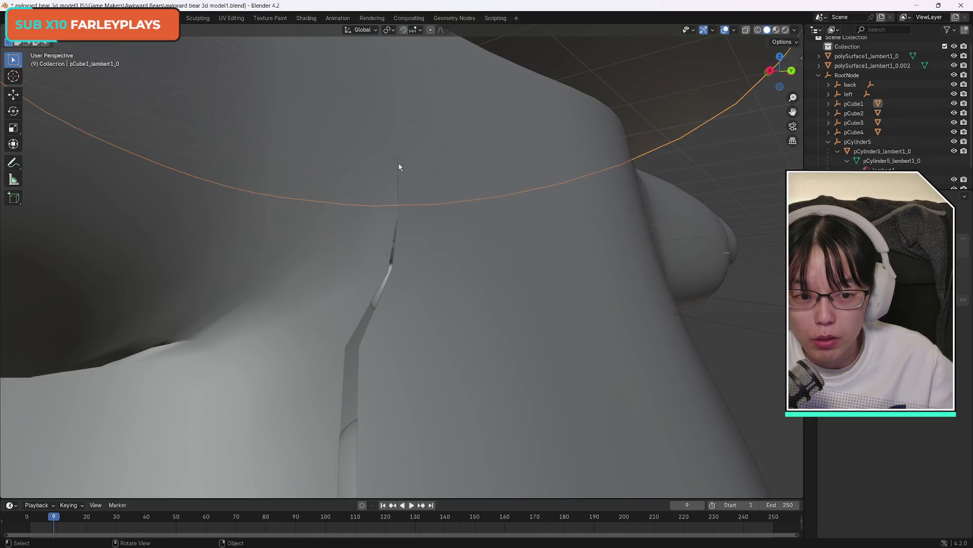
click(412, 222)
click(202, 20)
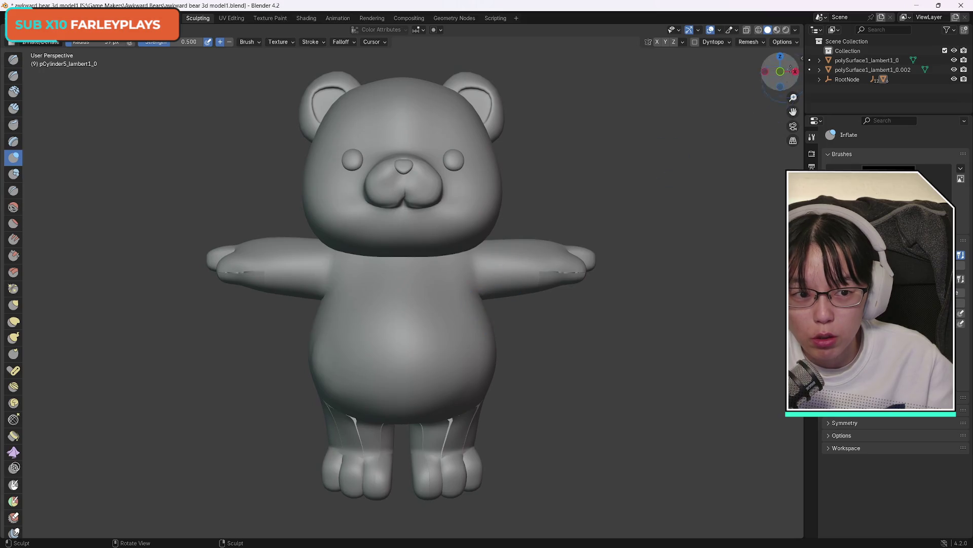
drag(780, 71, 729, 78)
Return to Modeling Edit Mode and orbit around the selected seam vertex
click(167, 19)
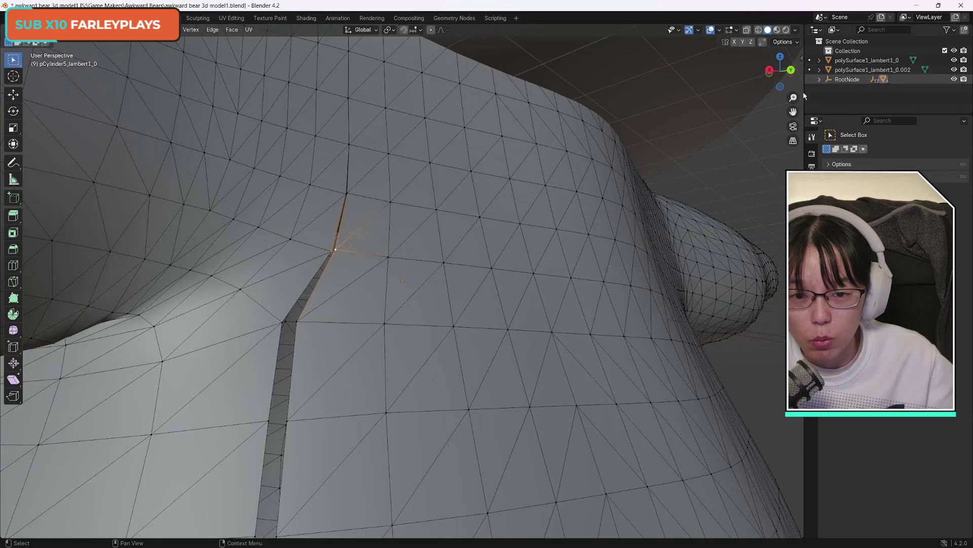
scroll(289, 193, down, 10)
scroll(268, 201, up, 10)
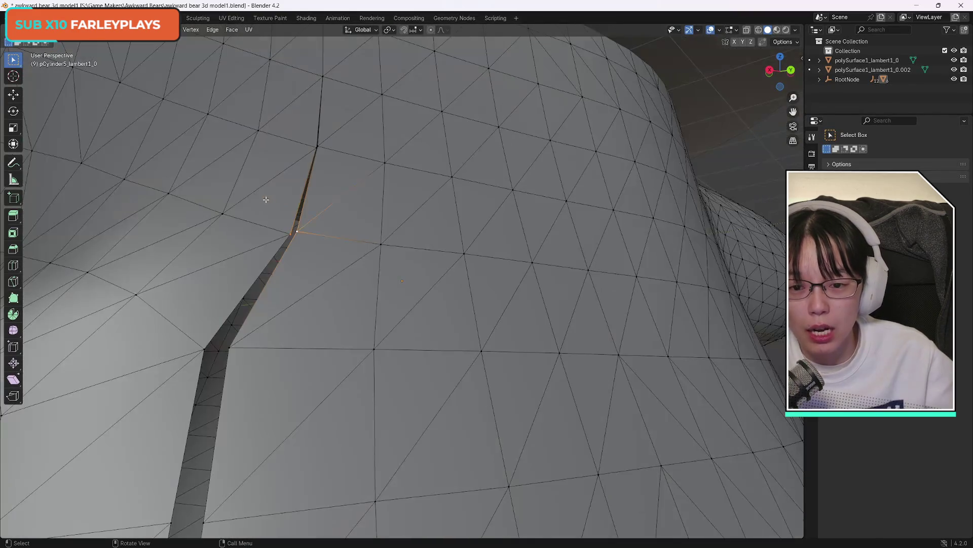
drag(781, 71, 748, 78)
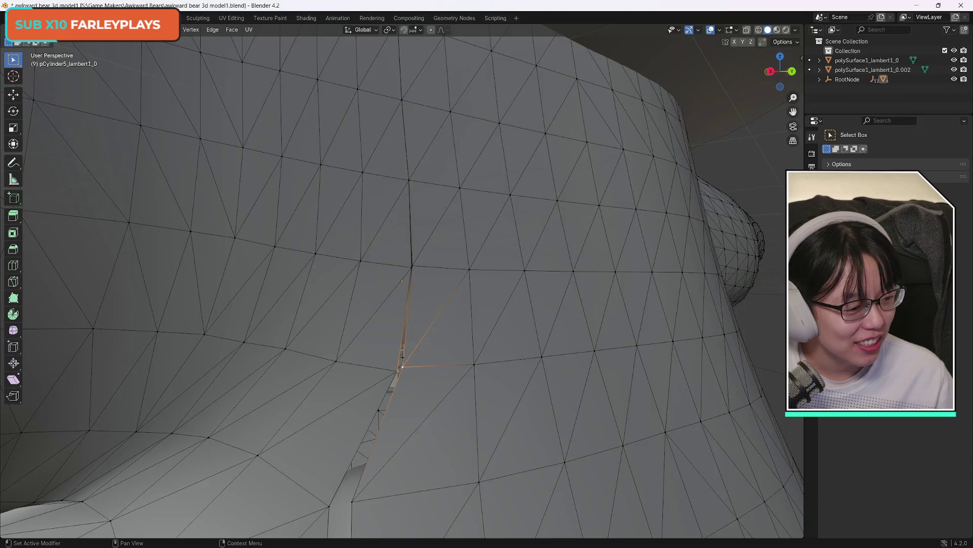
Watch the 'Tip: Fill Faces' YouTube short with its comments, pause it, and return to Blender
key(alt+Tab)
mouse_move(655, 231)
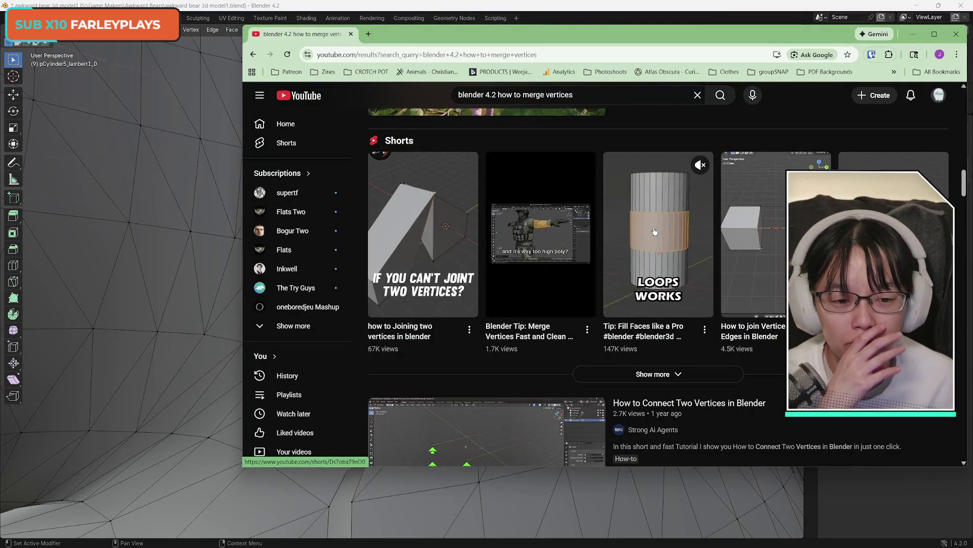
click(655, 231)
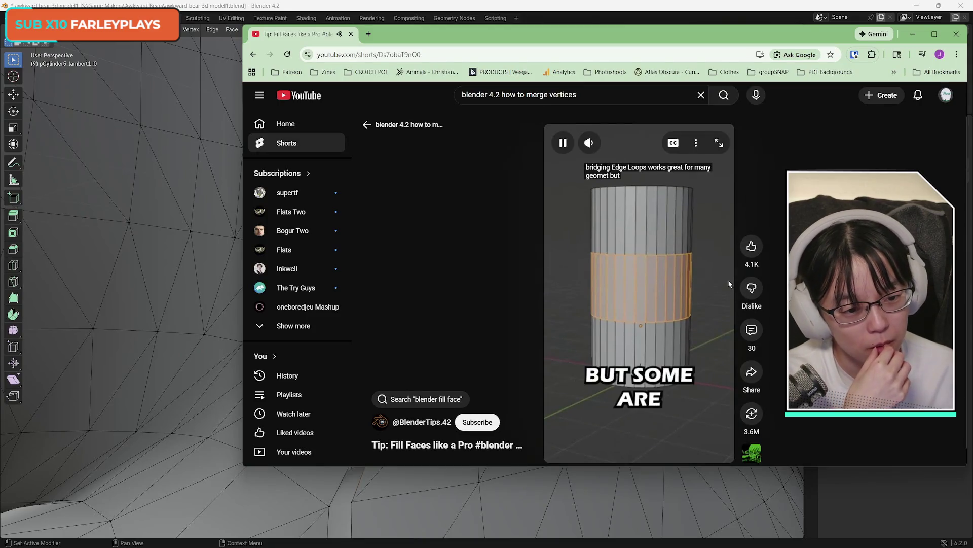
click(754, 328)
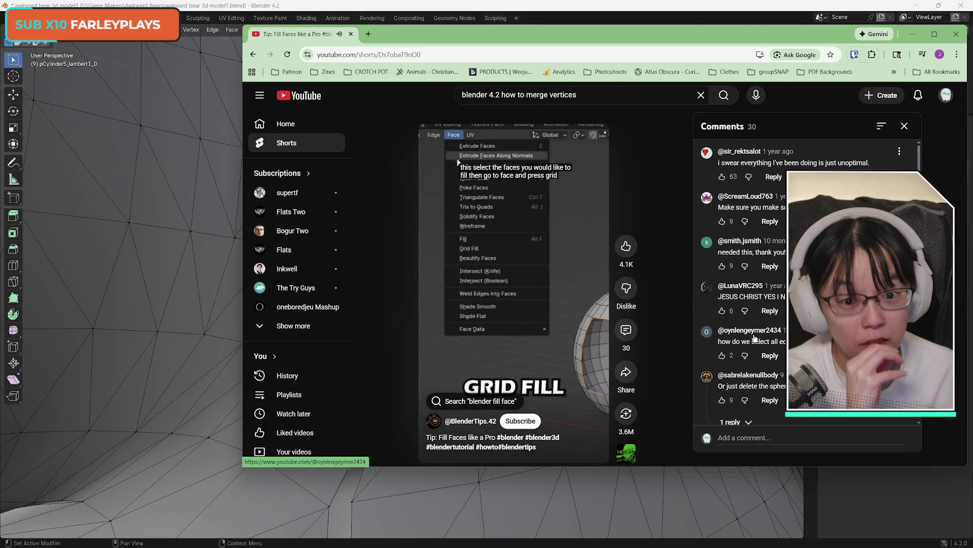
click(563, 345)
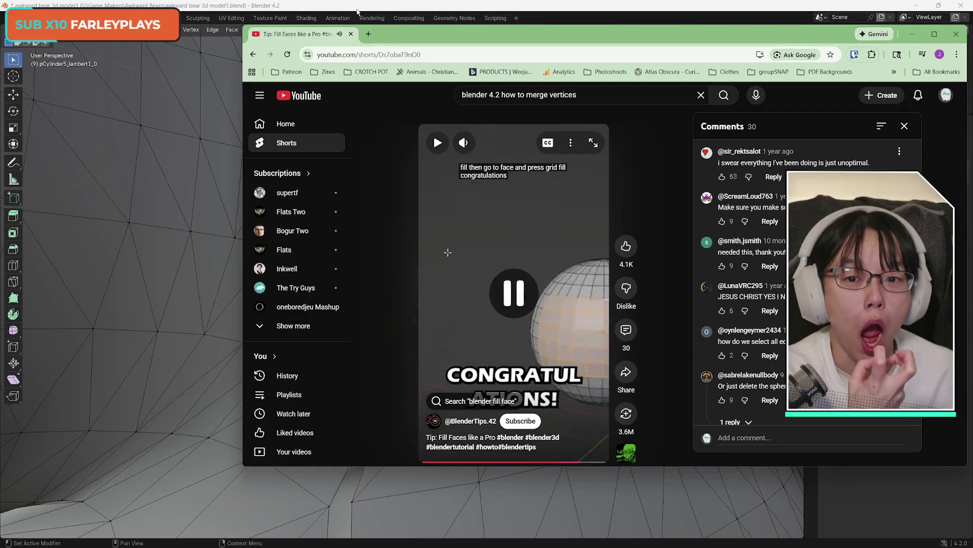
click(420, 8)
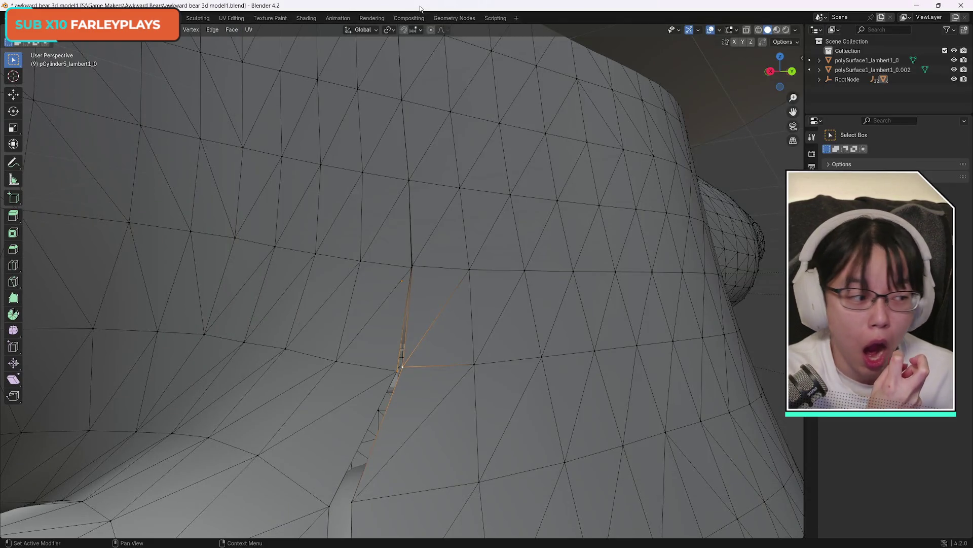